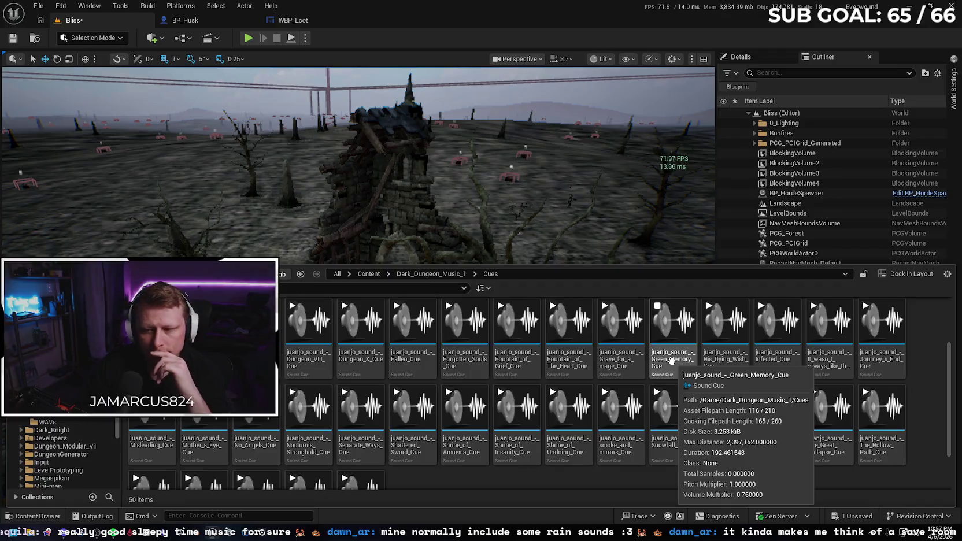
# Step: Stop Green_Memory_Cue and audition Grave_for_a_mage, Fountain_of_The_Heart, Fountain_of_Grief and Forgotten_Souls cues
pyautogui.click(657, 305)
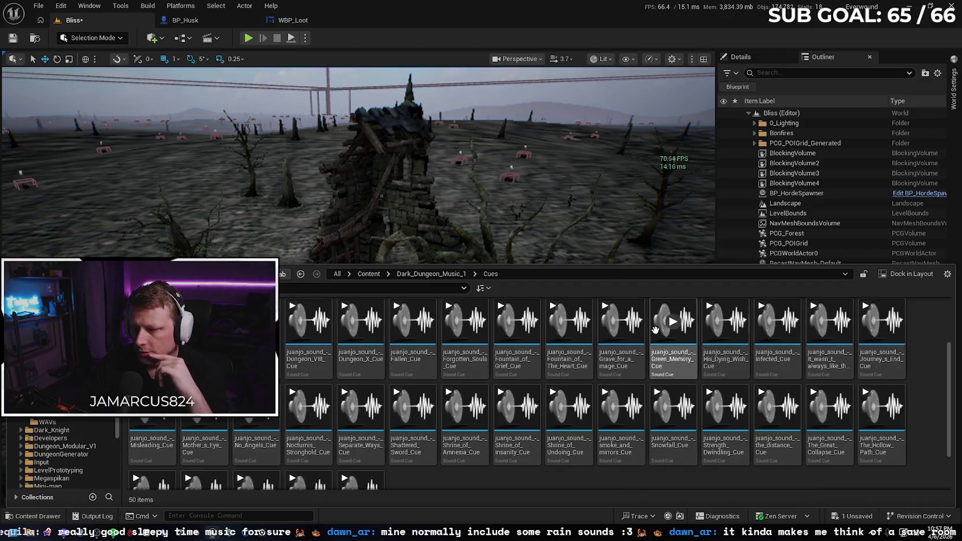
pyautogui.click(619, 321)
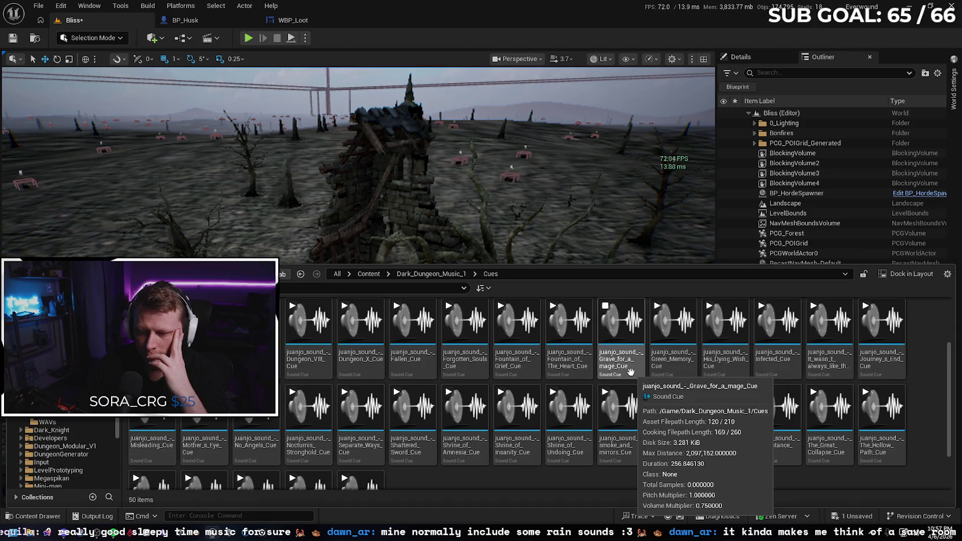
pyautogui.click(560, 331)
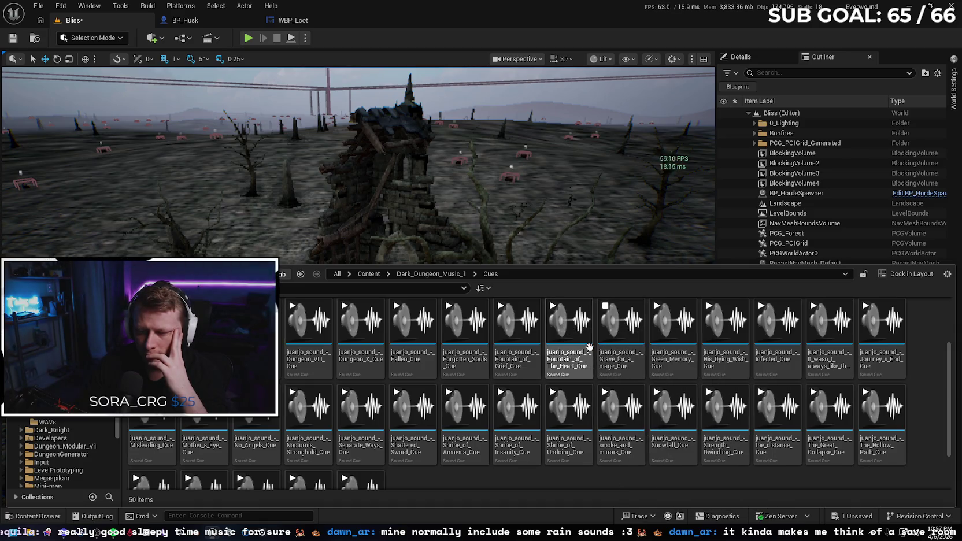
pyautogui.click(569, 322)
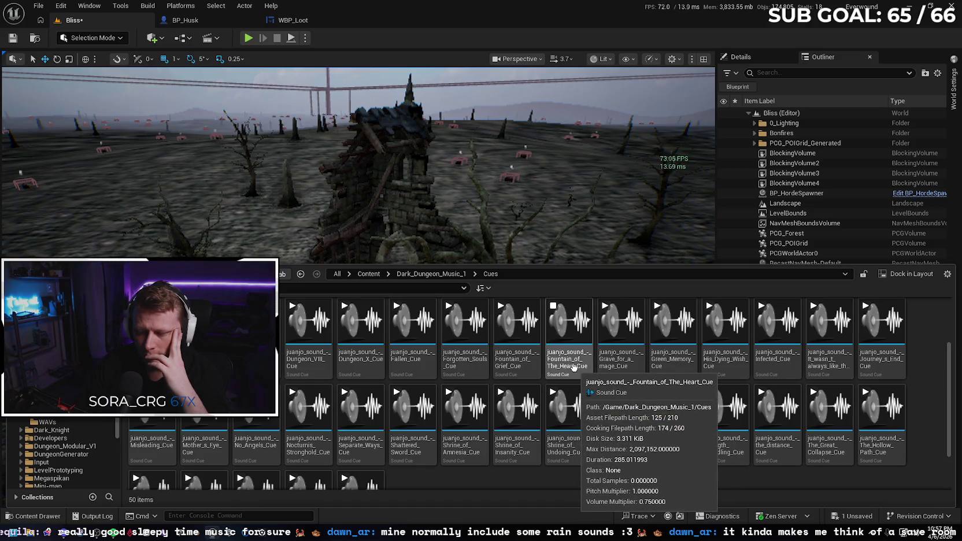
pyautogui.click(516, 322)
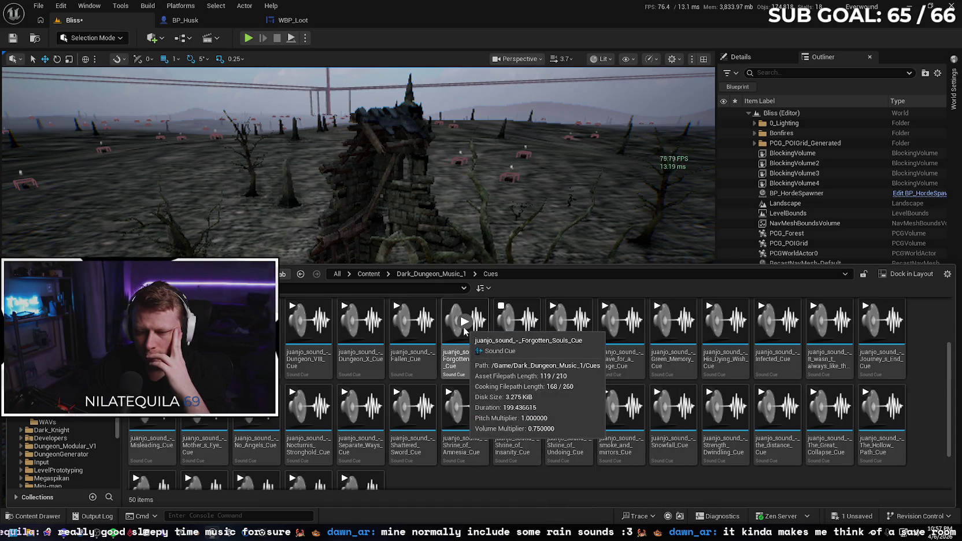
pyautogui.click(464, 322)
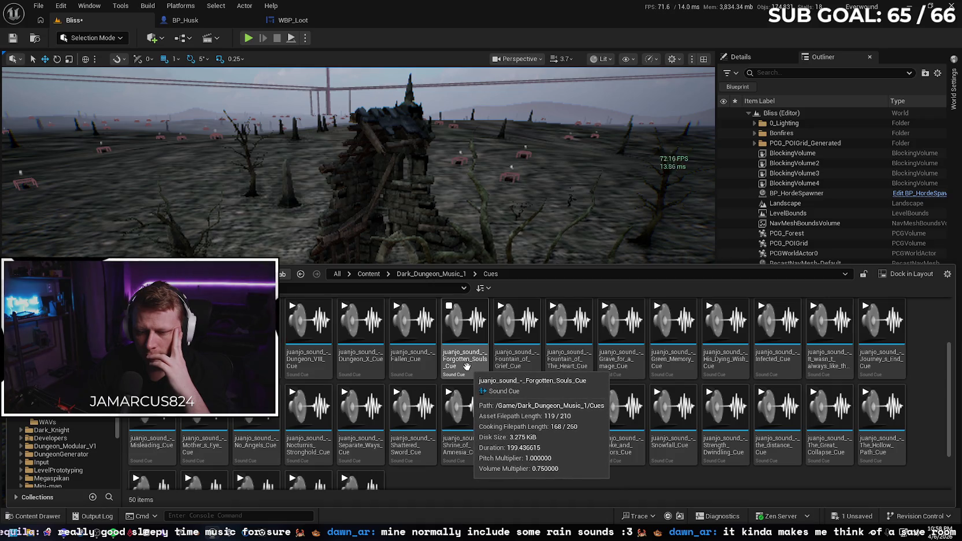
# Step: Audition the Fallen, Dungeon_X and Dungeon_VIII cues, ending on Dungeon_IX_Cue
pyautogui.scroll(2, 462, 370)
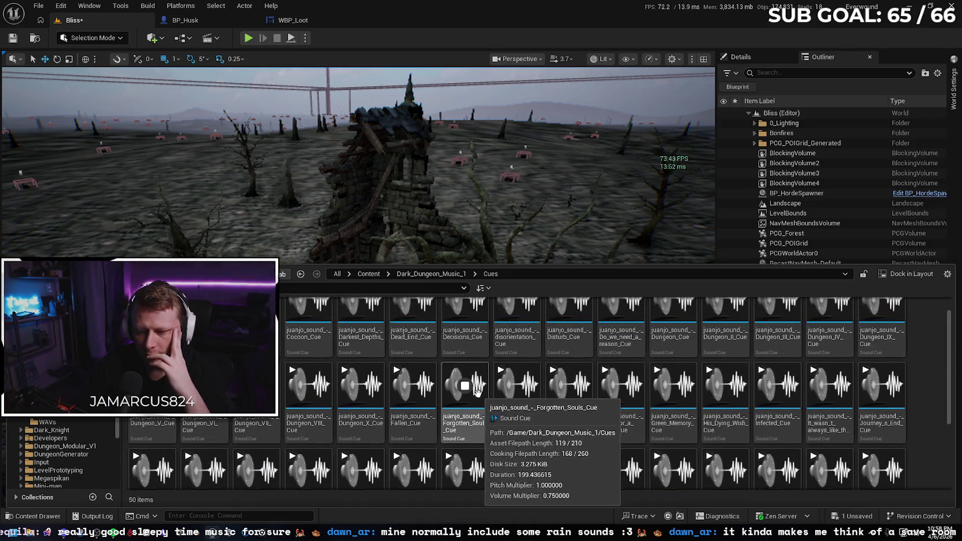
pyautogui.click(413, 386)
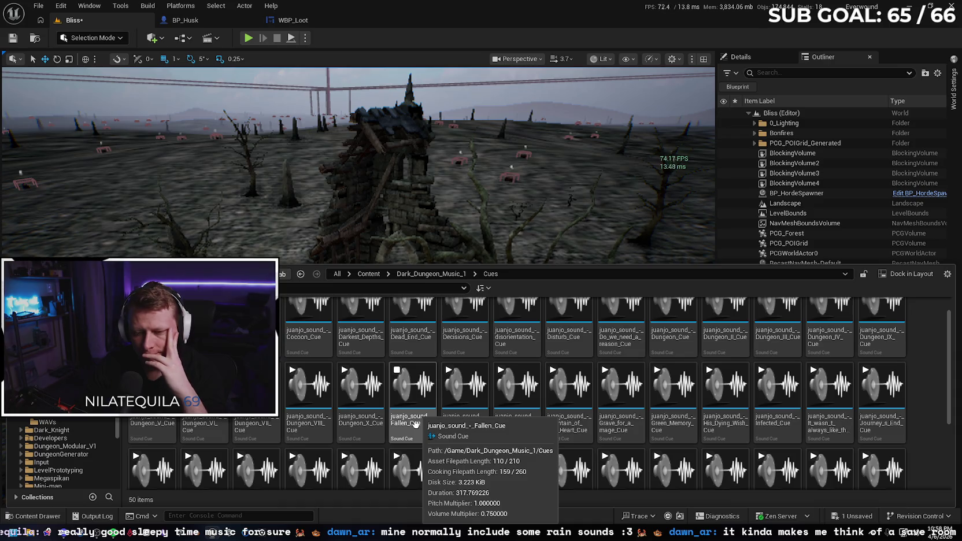
pyautogui.click(345, 369)
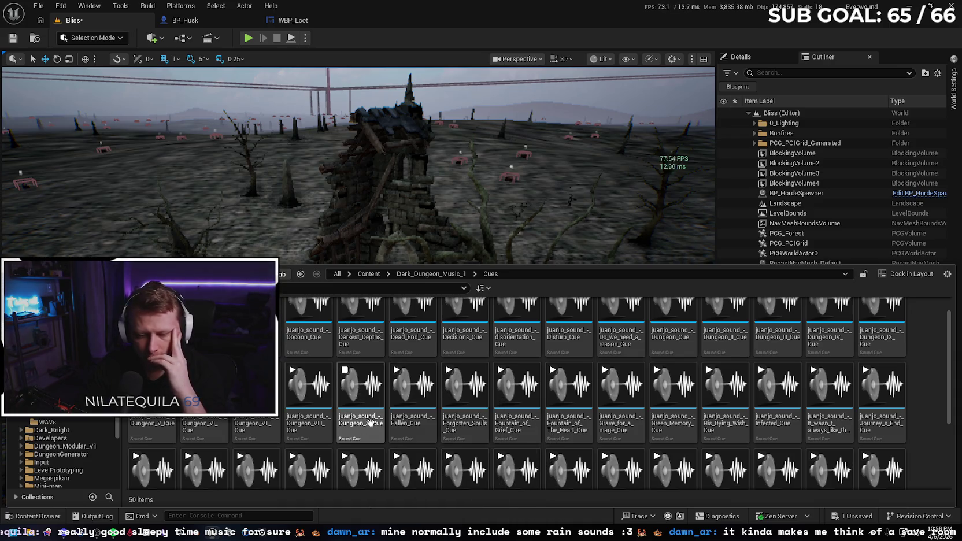
pyautogui.click(309, 387)
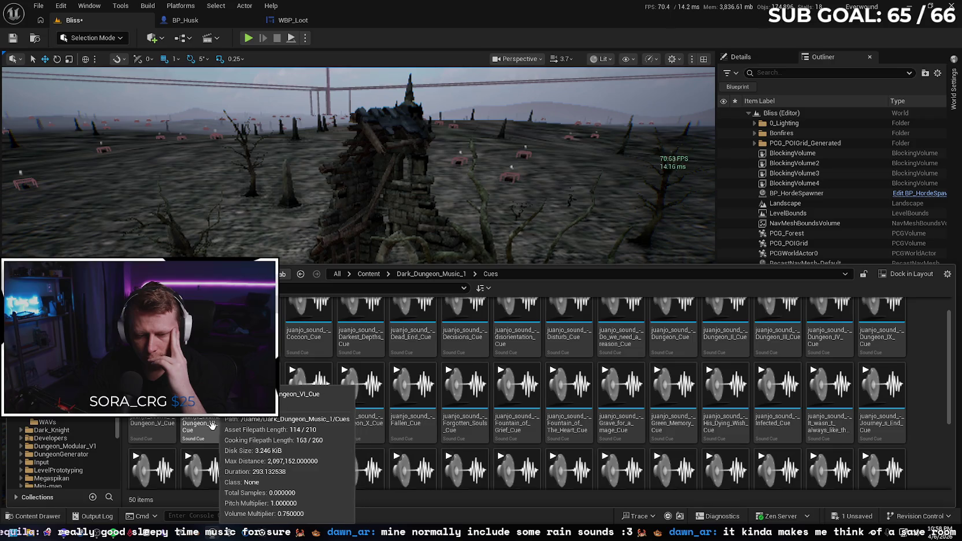
pyautogui.scroll(1, 216, 423)
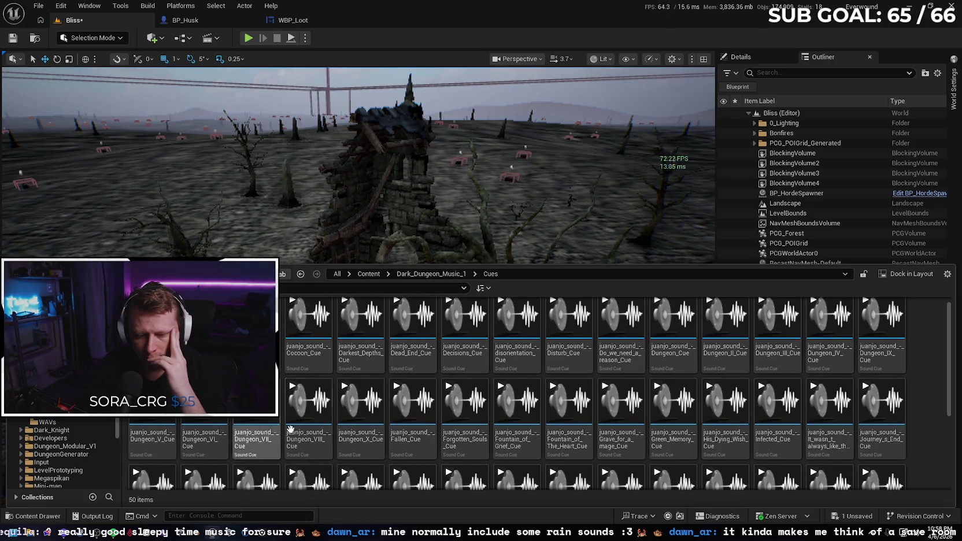
pyautogui.scroll(1, 621, 427)
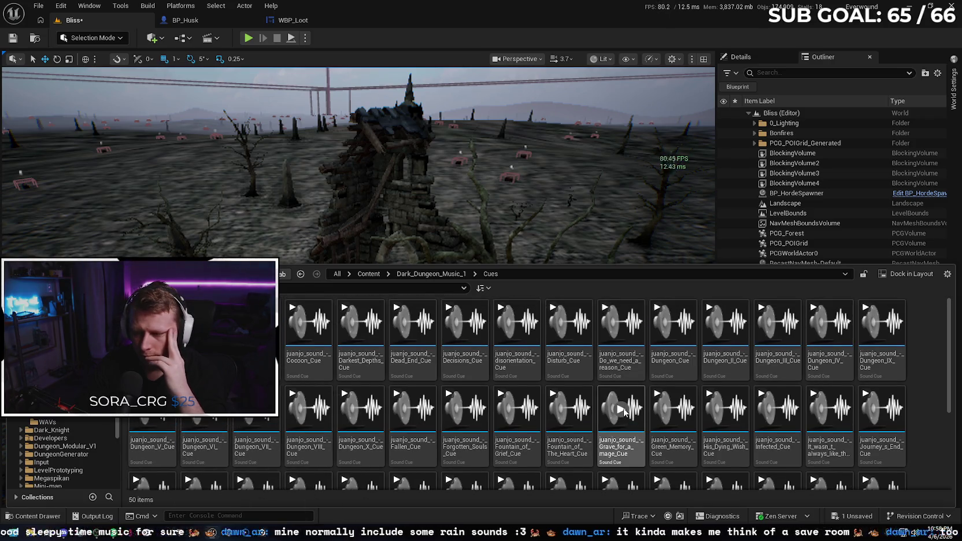
pyautogui.click(881, 324)
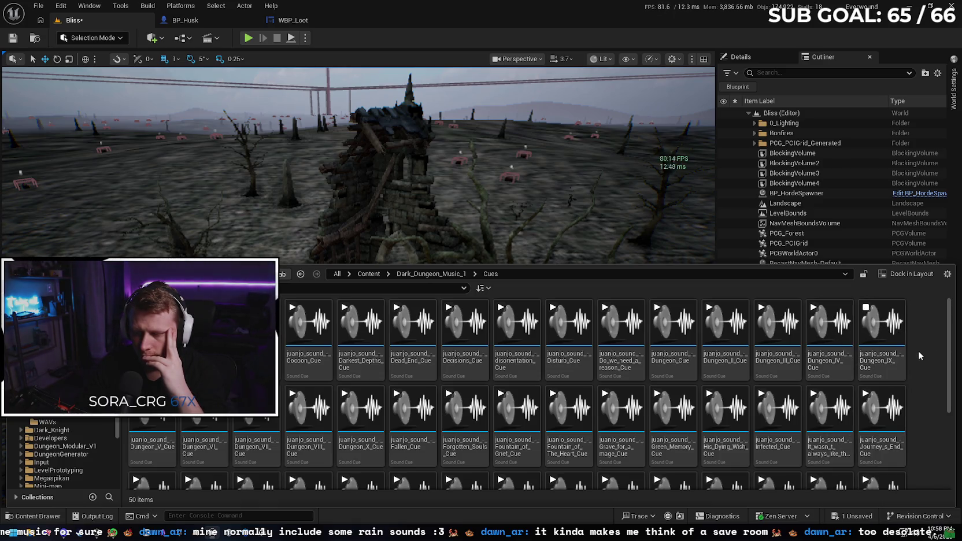
pyautogui.moveTo(883, 361)
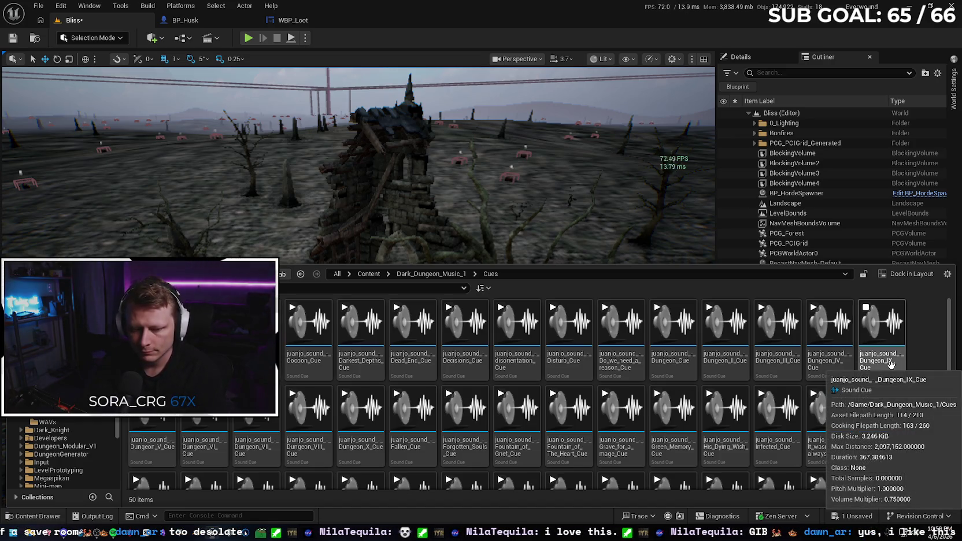
pyautogui.click(889, 365)
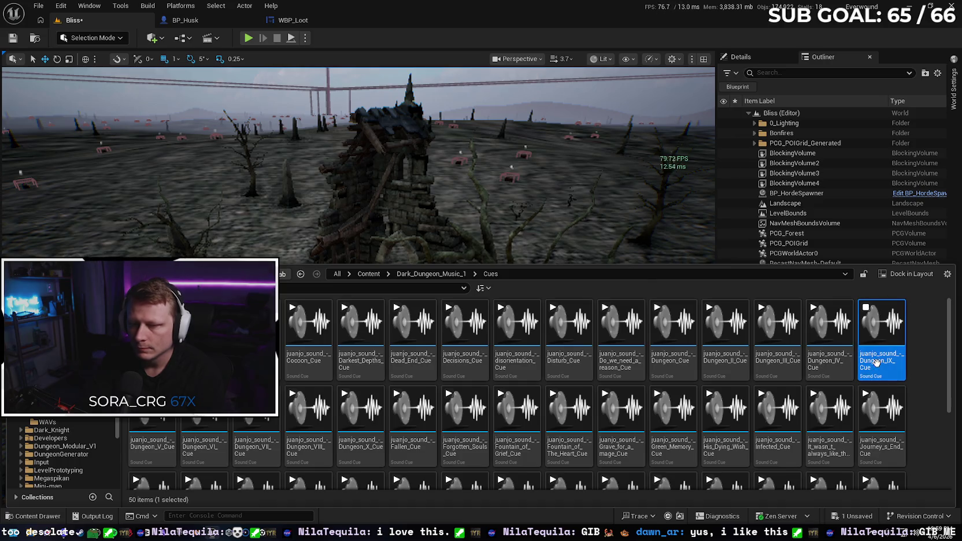
# Step: Set Dungeon_IX_Cue's sound class to Music and close its Sound Cue editor
pyautogui.doubleClick(885, 353)
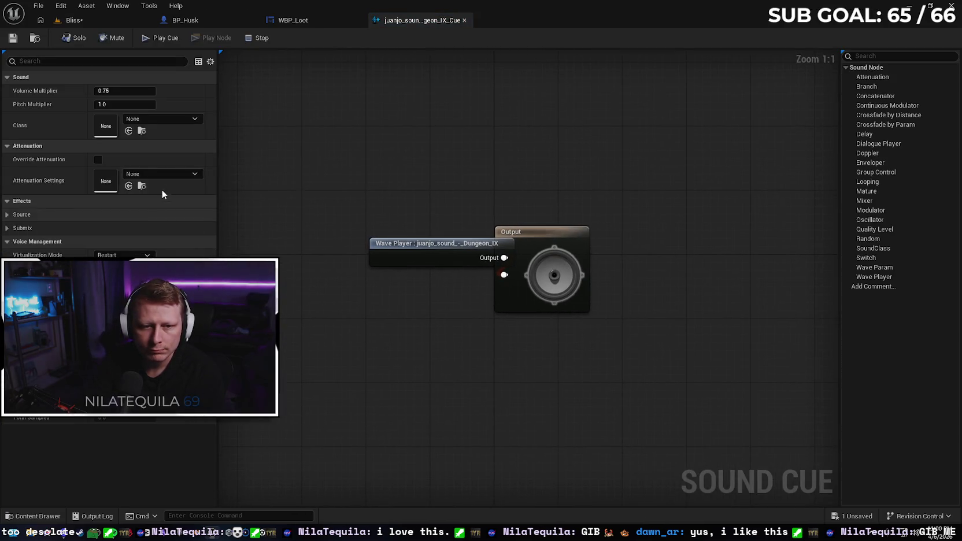
pyautogui.click(171, 118)
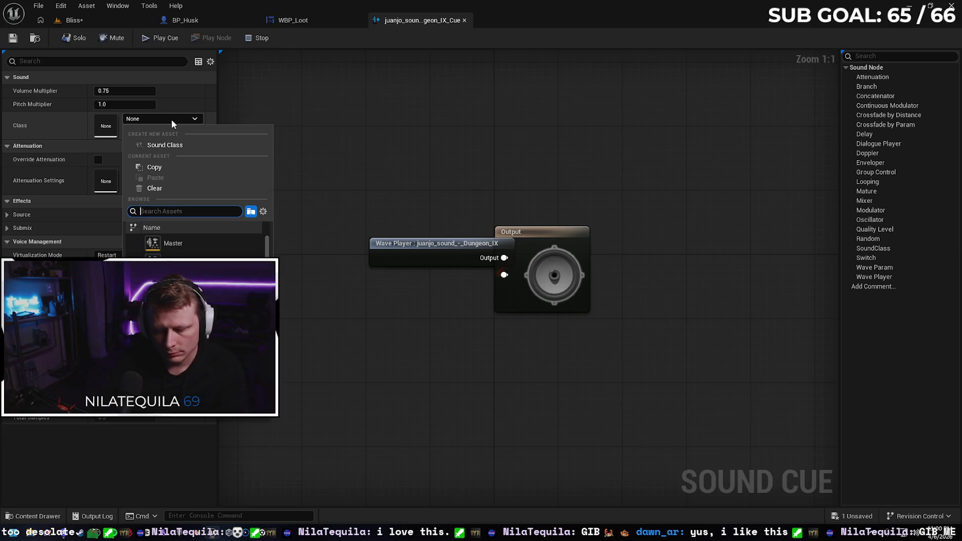
pyautogui.write('music')
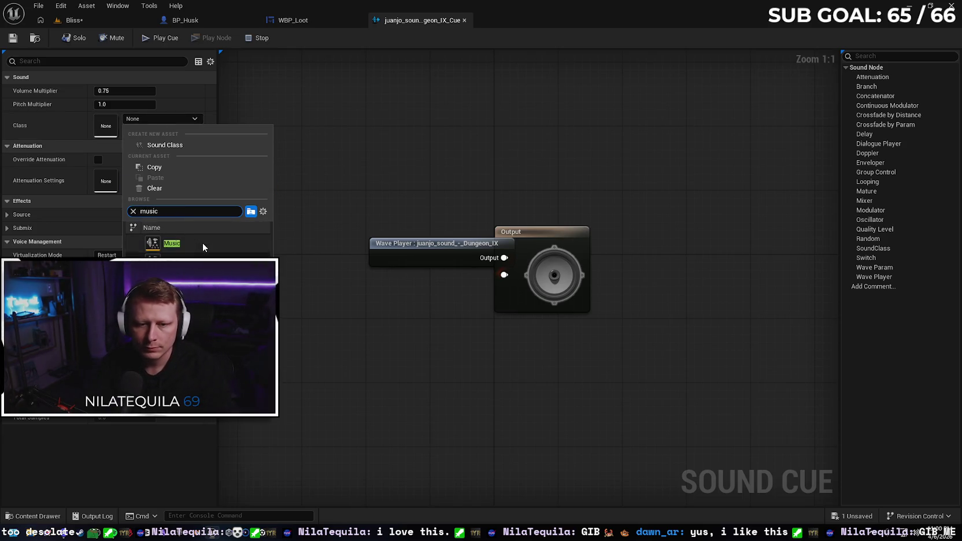
pyautogui.click(202, 243)
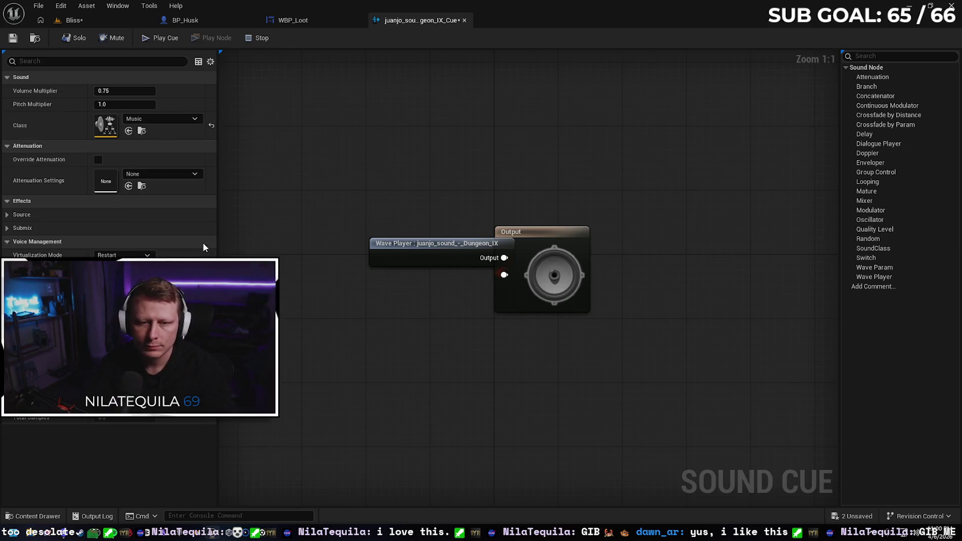
pyautogui.click(464, 20)
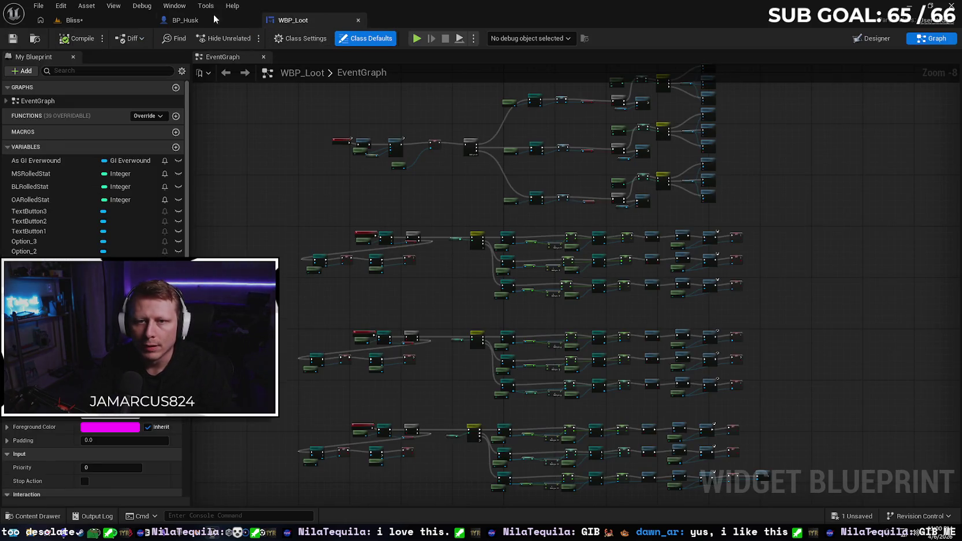
# Step: Open the Bliss Level Blueprint and bring the camera fade nodes into view
pyautogui.click(164, 22)
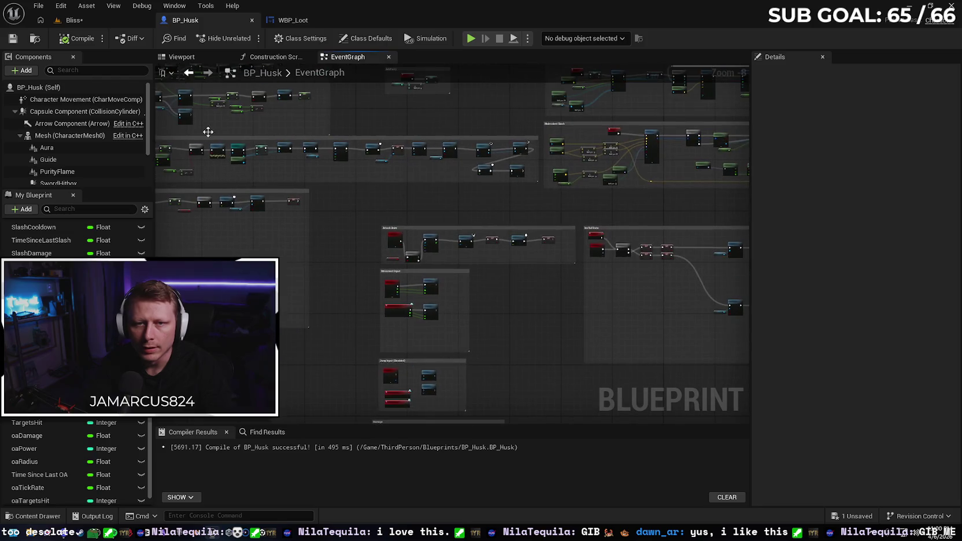
pyautogui.click(105, 18)
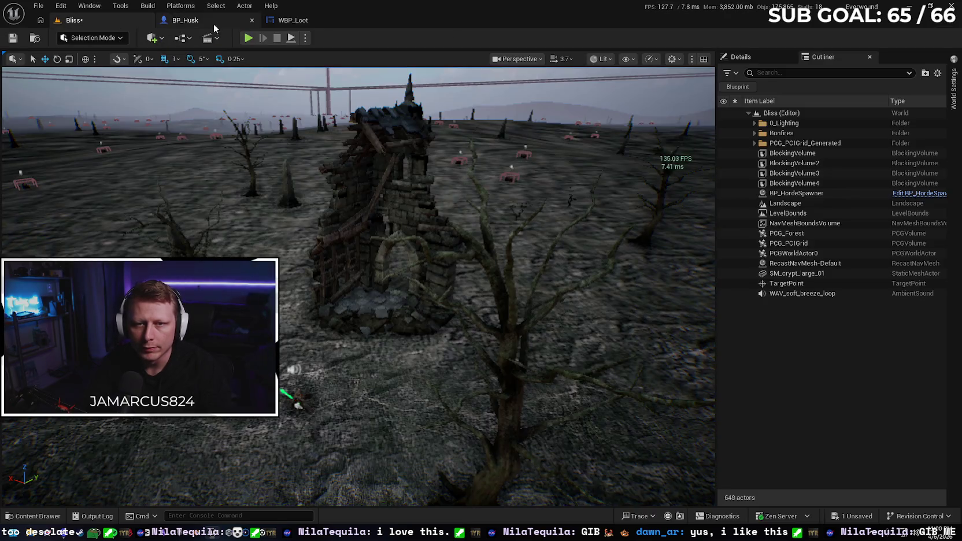
pyautogui.click(183, 38)
pyautogui.click(229, 110)
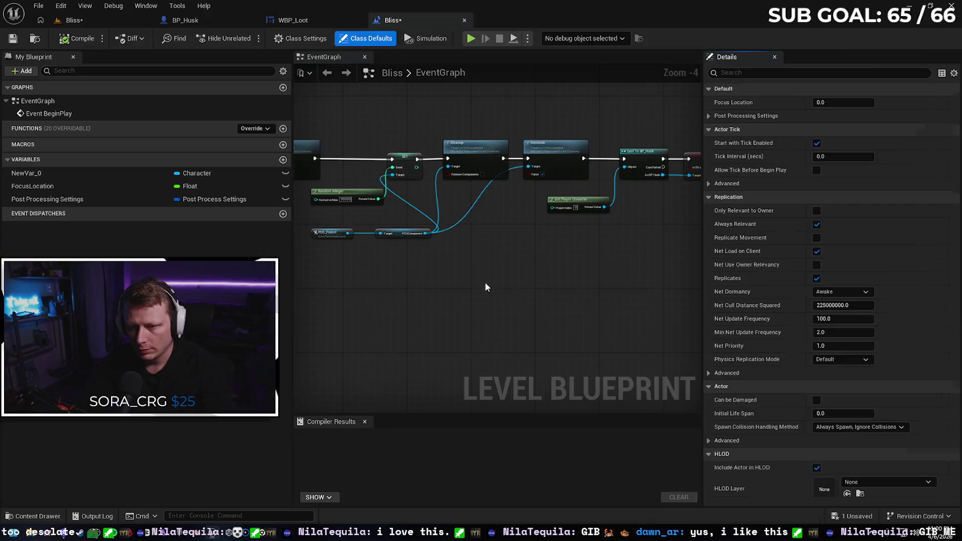
pyautogui.moveTo(386, 298)
pyautogui.mouseDown()
pyautogui.moveTo(589, 320)
pyautogui.moveTo(660, 314)
pyautogui.moveTo(612, 323)
pyautogui.moveTo(693, 302)
pyautogui.mouseUp()
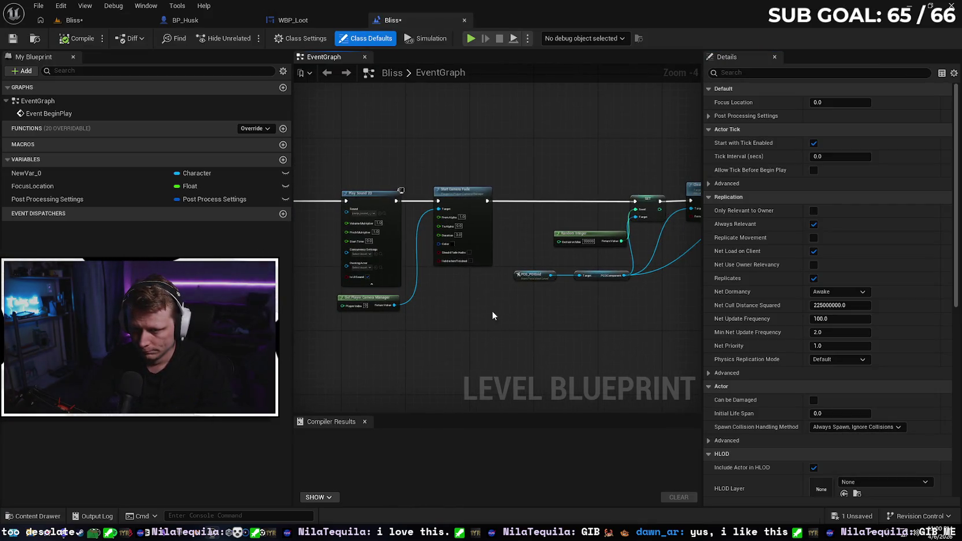
pyautogui.scroll(4, 492, 311)
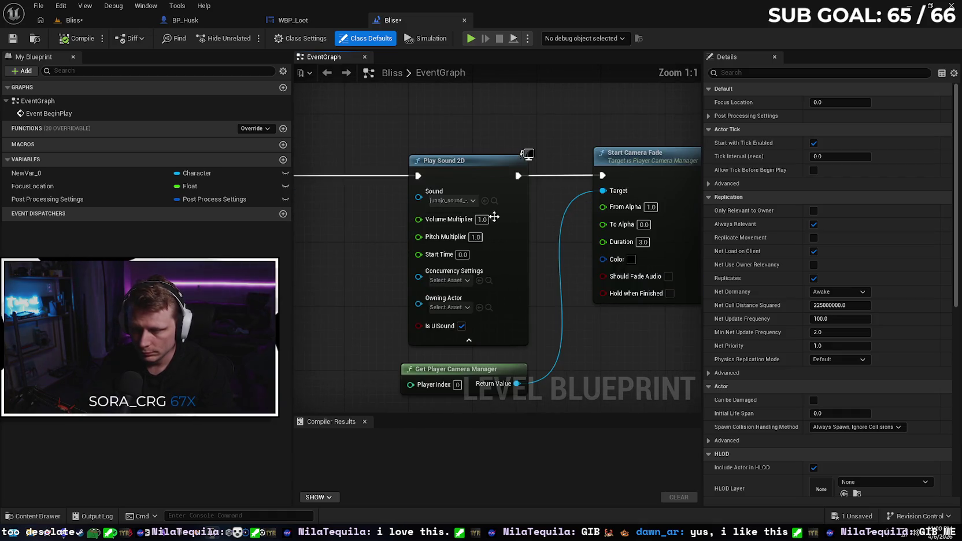
# Step: Assign Dungeon_IX_Cue to the Play Sound 2D node's Sound pin, then compile and save
pyautogui.click(34, 515)
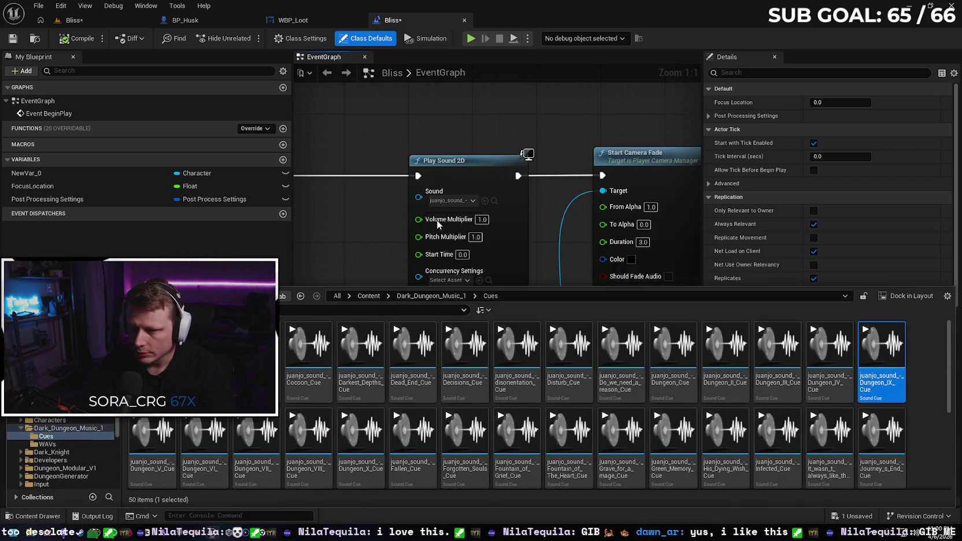
pyautogui.click(485, 201)
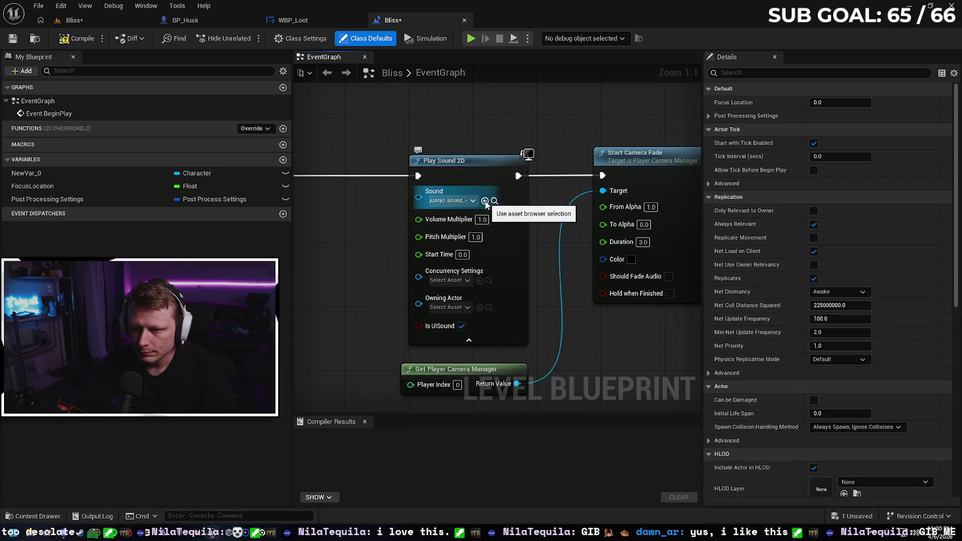
pyautogui.click(473, 201)
pyautogui.click(473, 200)
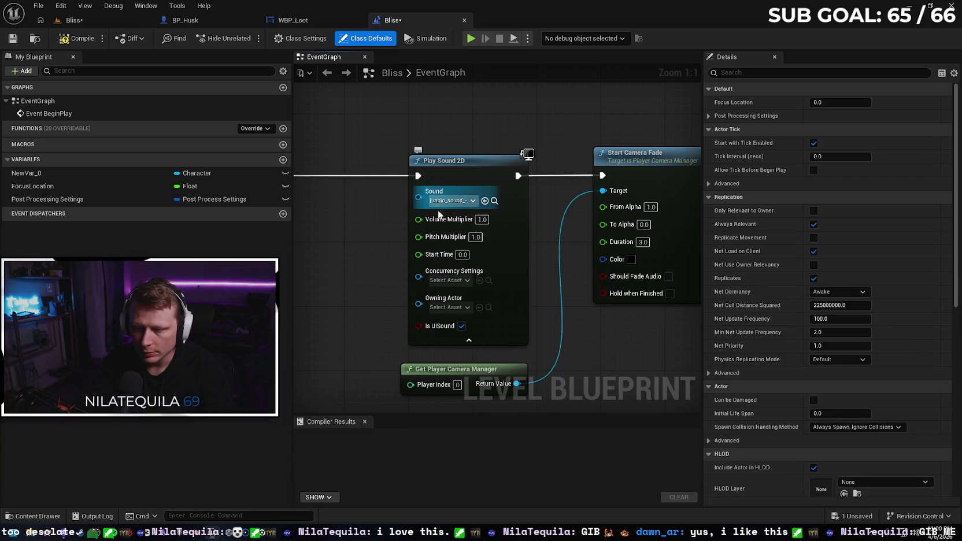
pyautogui.moveTo(438, 214); pyautogui.dragTo(466, 213)
pyautogui.click(13, 38)
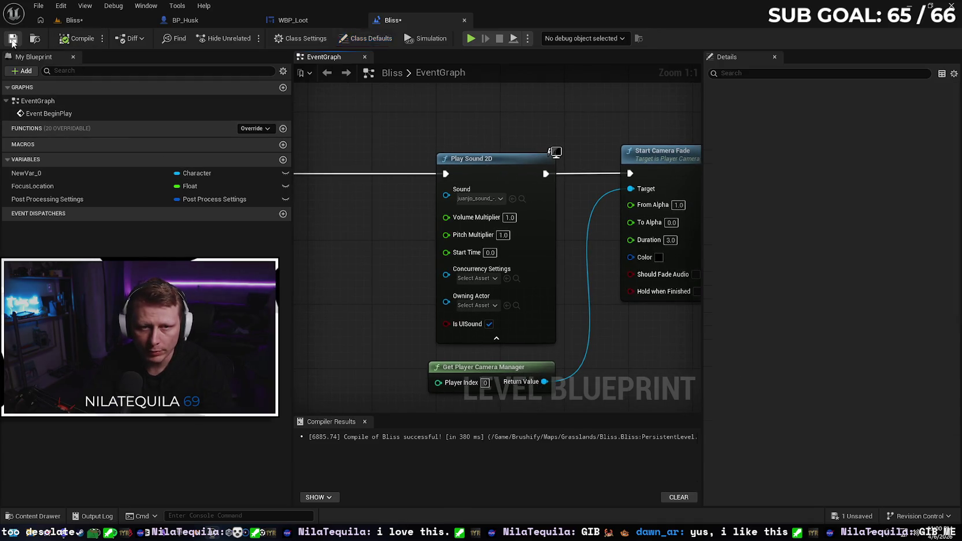
pyautogui.click(36, 516)
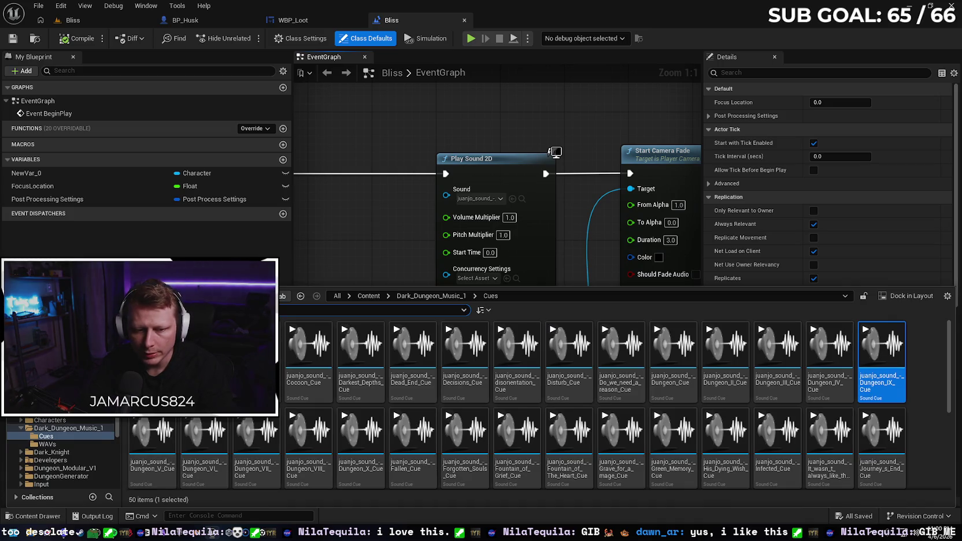
# Step: Open the MainMenu level from the Content root folder
pyautogui.click(369, 295)
pyautogui.scroll(-3, 573, 386)
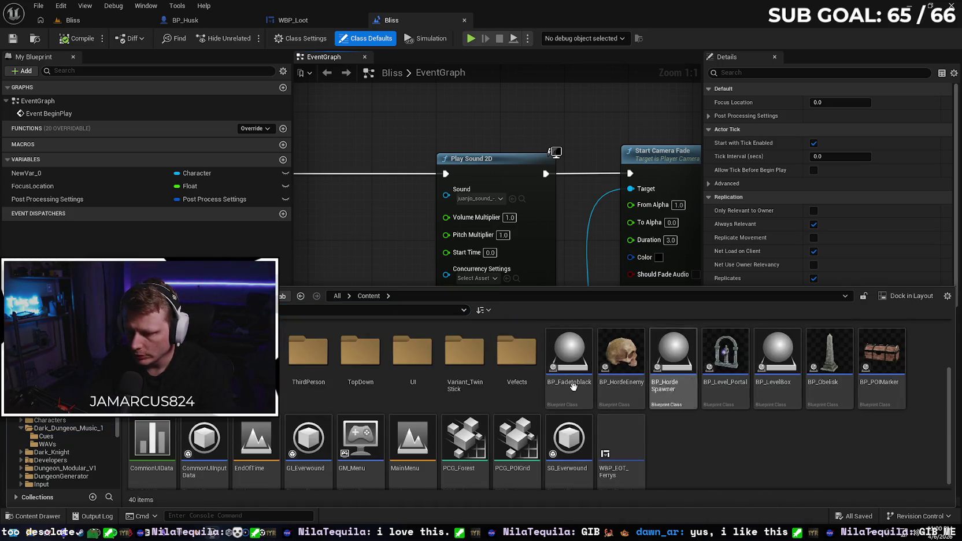
pyautogui.click(413, 430)
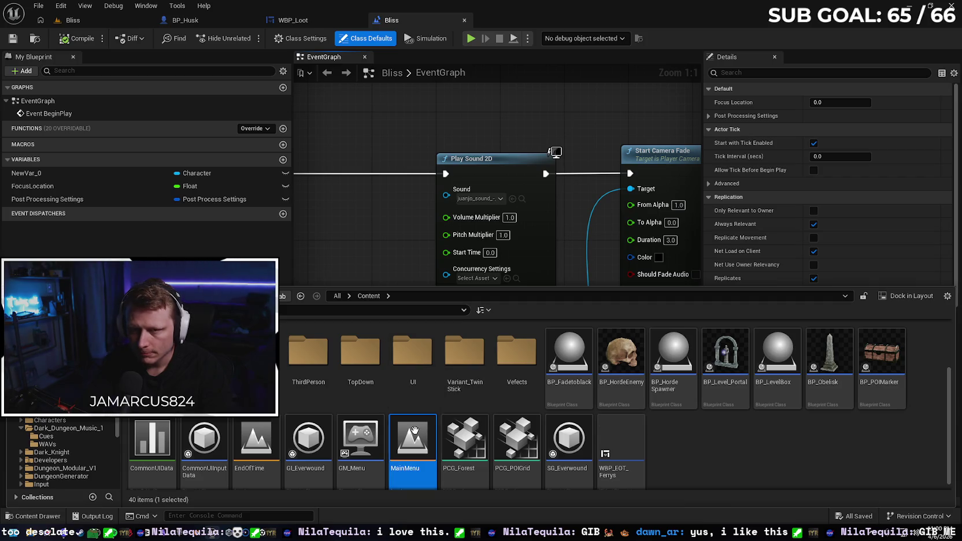
pyautogui.doubleClick(414, 430)
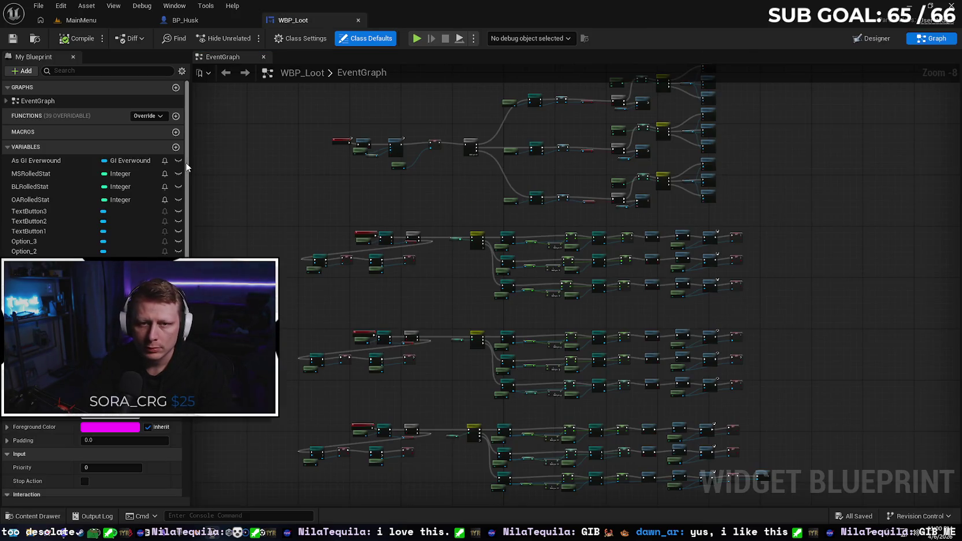
# Step: Close the WBP_Loot and BP_Husk tabs and inspect the MainMenu Level Blueprint's view target nodes
pyautogui.click(358, 21)
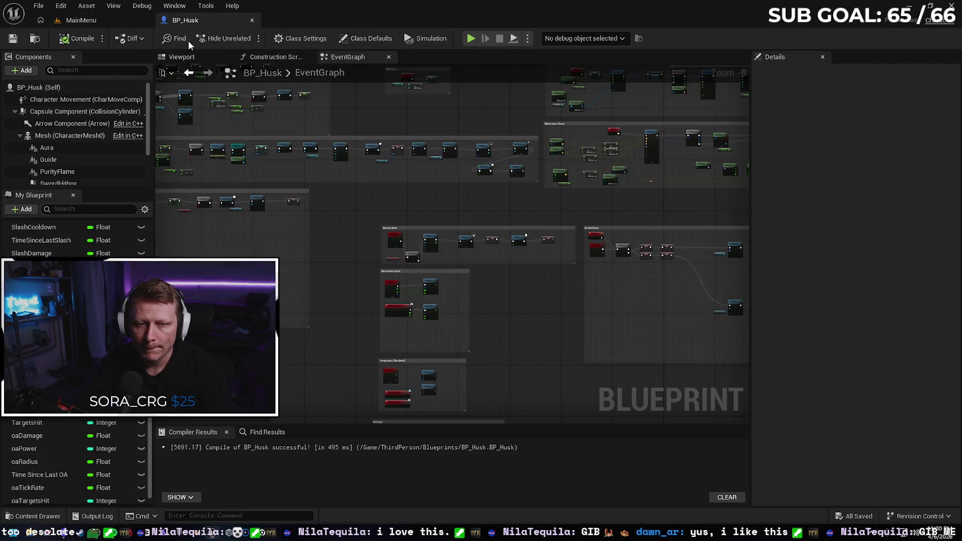
pyautogui.click(252, 21)
pyautogui.click(219, 37)
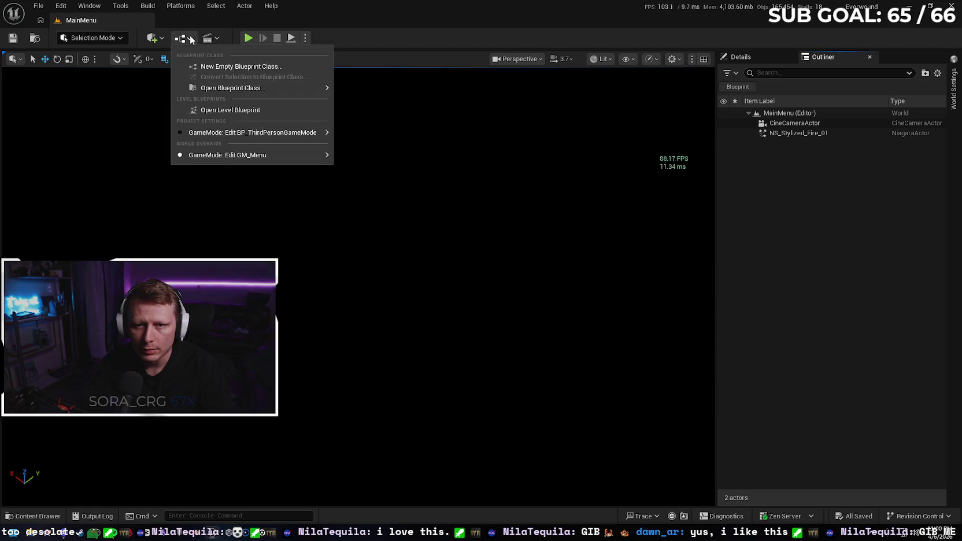
pyautogui.click(246, 109)
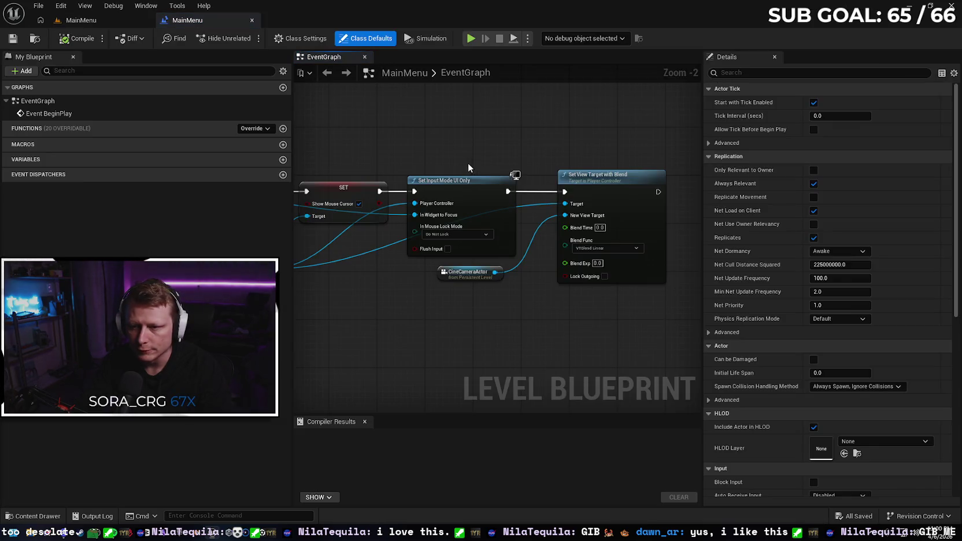
pyautogui.moveTo(625, 291)
pyautogui.mouseDown()
pyautogui.moveTo(535, 294)
pyautogui.moveTo(313, 272)
pyautogui.moveTo(460, 291)
pyautogui.mouseUp()
# Step: Open the WBP_MainMenu widget blueprint from the Content > UI folder
pyautogui.click(80, 20)
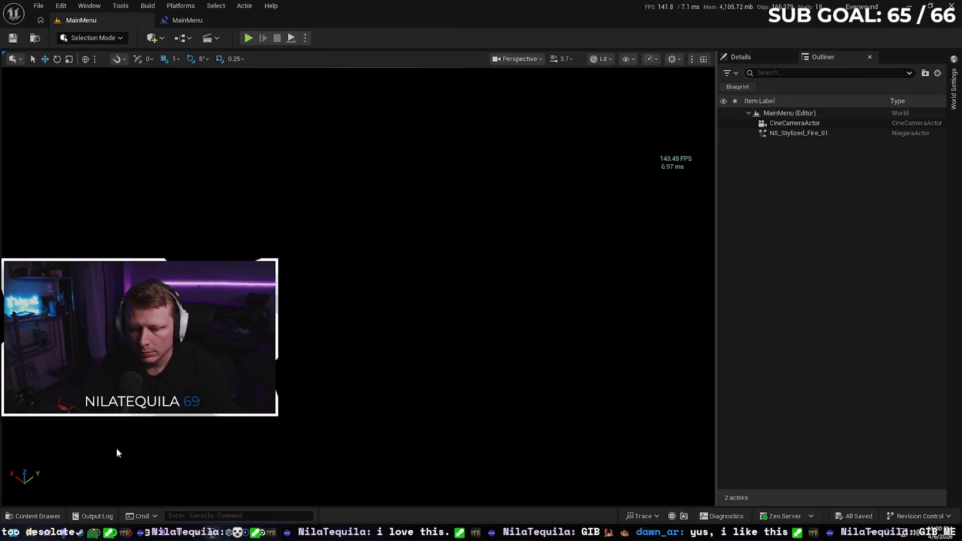
pyautogui.click(36, 515)
pyautogui.doubleClick(403, 356)
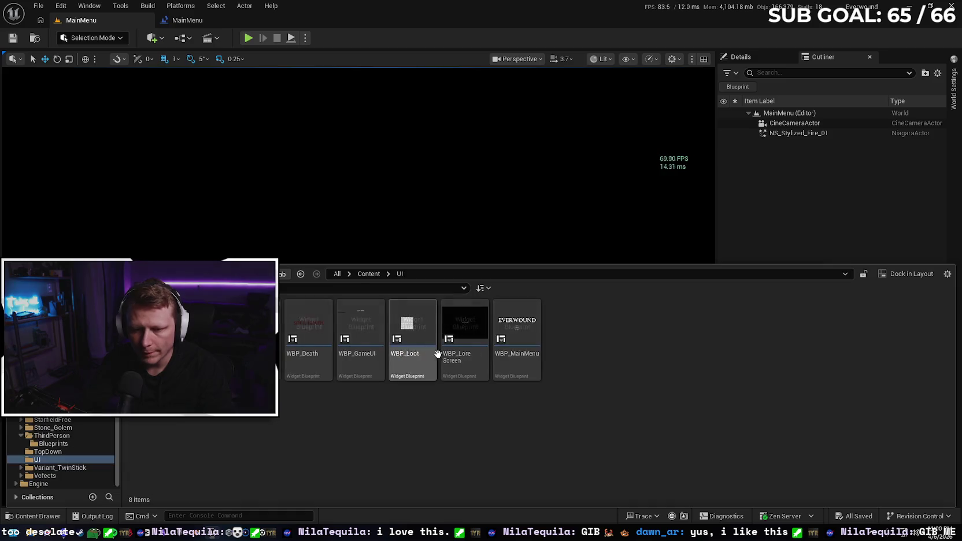
pyautogui.doubleClick(525, 367)
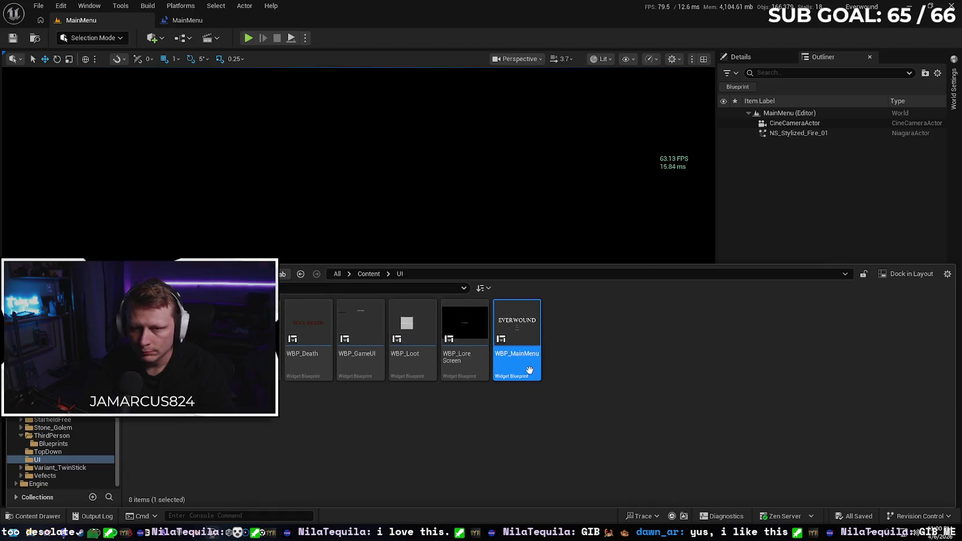
# Step: In WBP_MainMenu's event graph, expand all Spawn Sound 2D pins and show the music cues
pyautogui.click(931, 40)
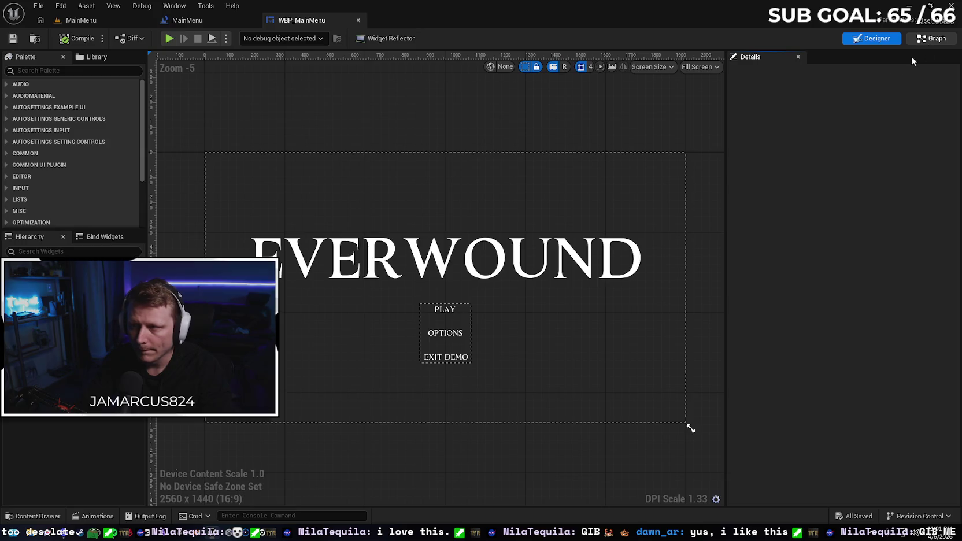
pyautogui.moveTo(619, 189)
pyautogui.mouseDown()
pyautogui.moveTo(625, 213)
pyautogui.moveTo(657, 235)
pyautogui.moveTo(648, 356)
pyautogui.moveTo(640, 337)
pyautogui.moveTo(506, 291)
pyautogui.moveTo(563, 377)
pyautogui.mouseUp()
pyautogui.scroll(3, 508, 238)
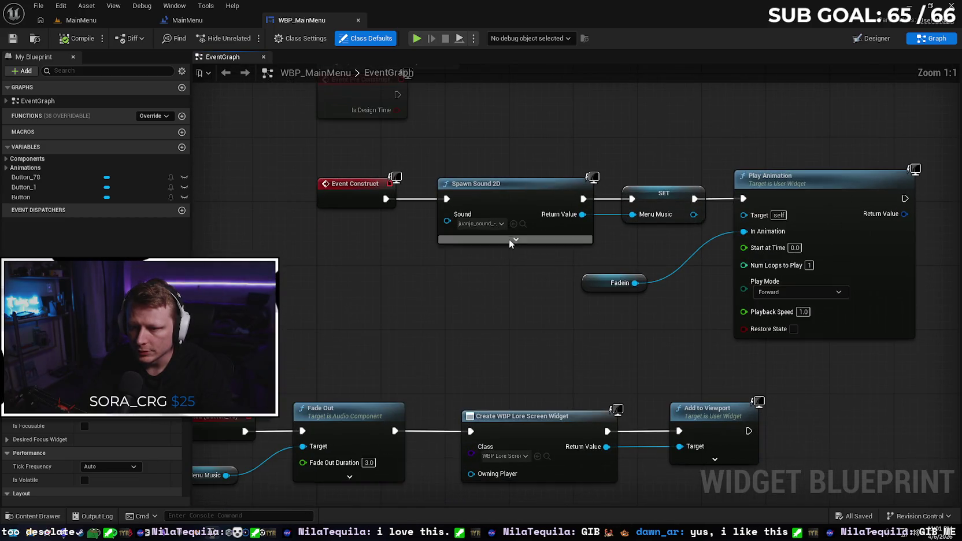
pyautogui.click(519, 238)
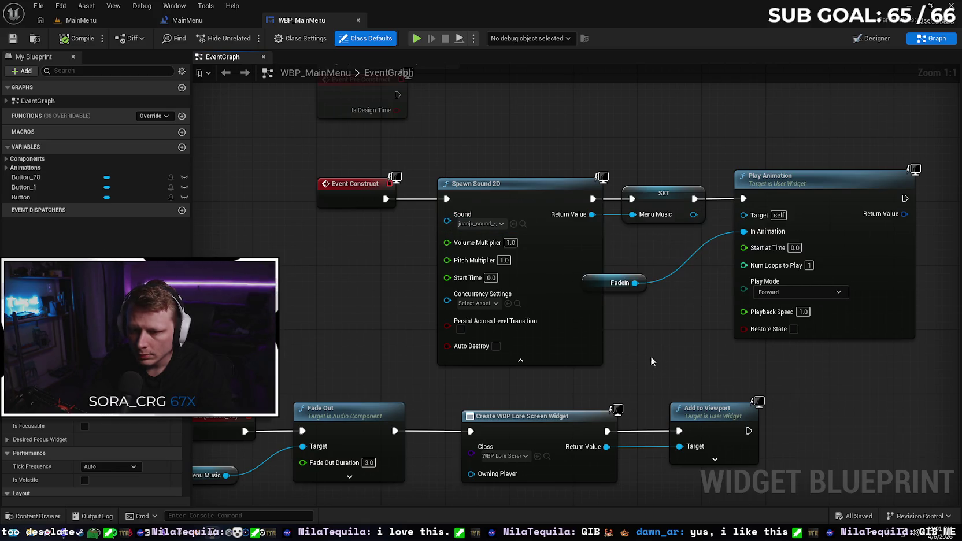
pyautogui.moveTo(650, 356); pyautogui.dragTo(600, 336)
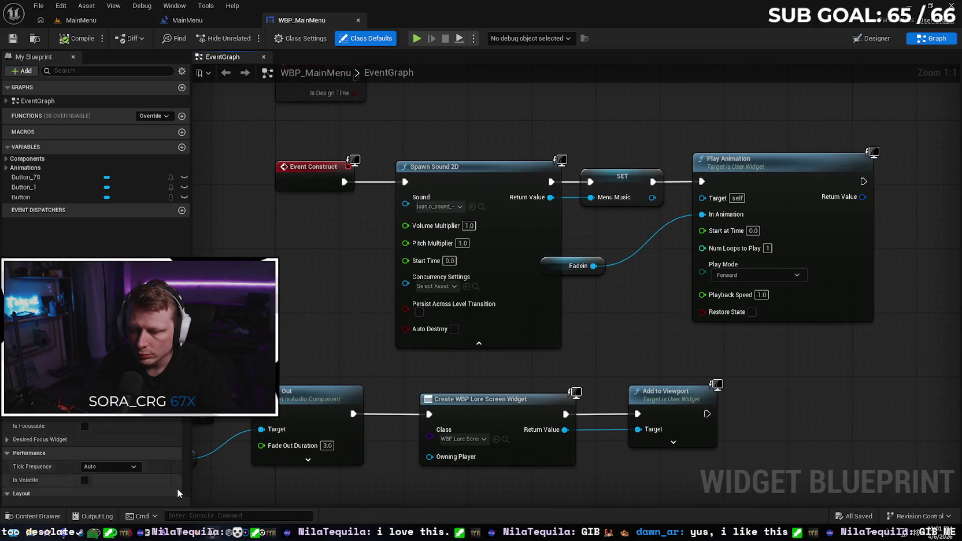
pyautogui.click(36, 516)
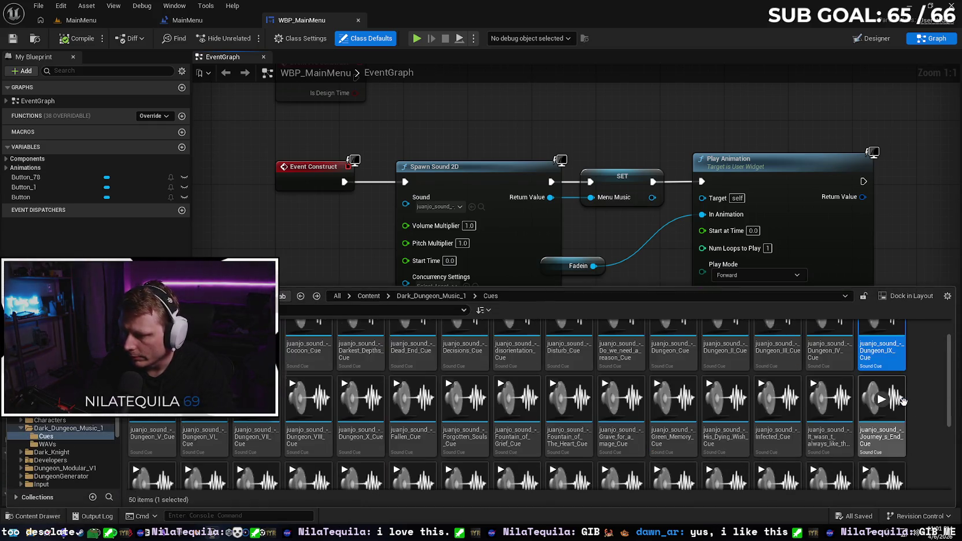
pyautogui.click(882, 403)
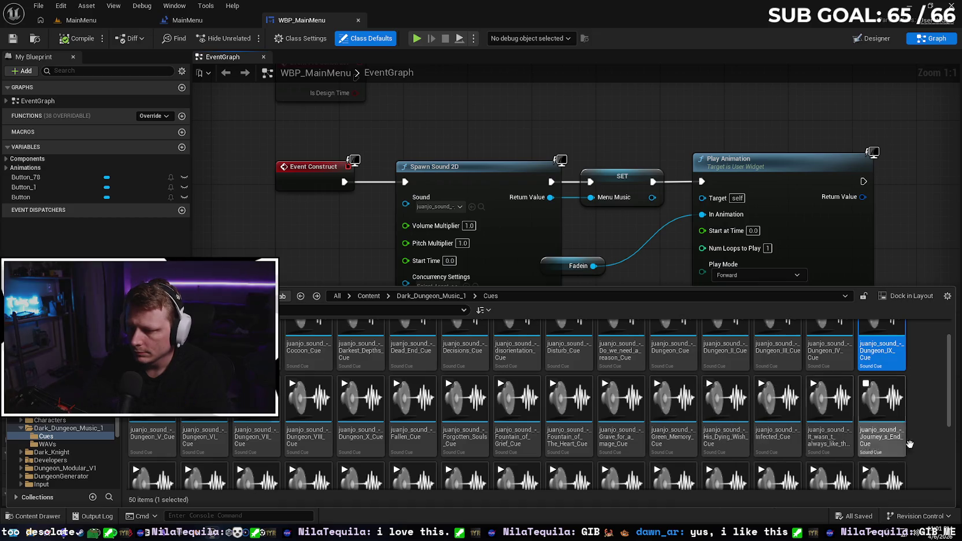
pyautogui.click(882, 399)
pyautogui.click(882, 400)
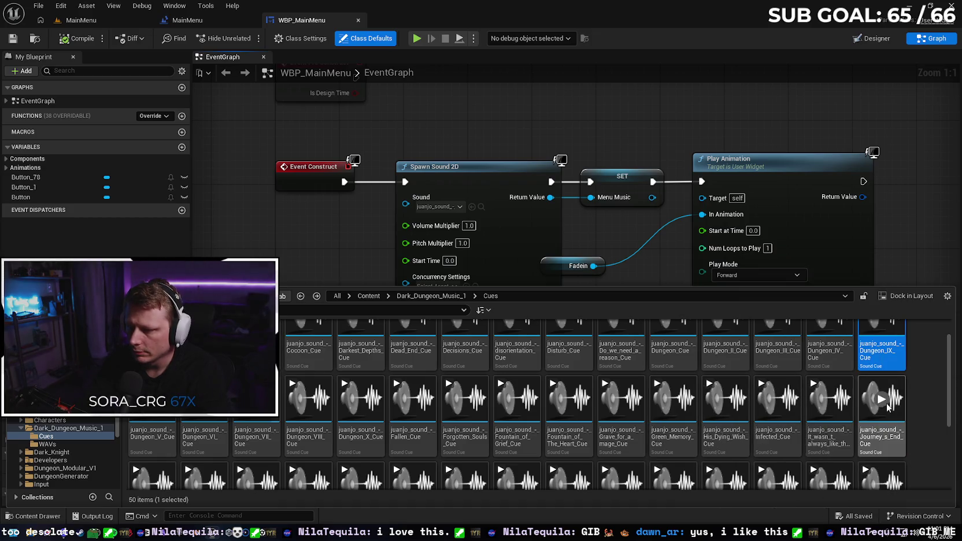
pyautogui.moveTo(902, 406)
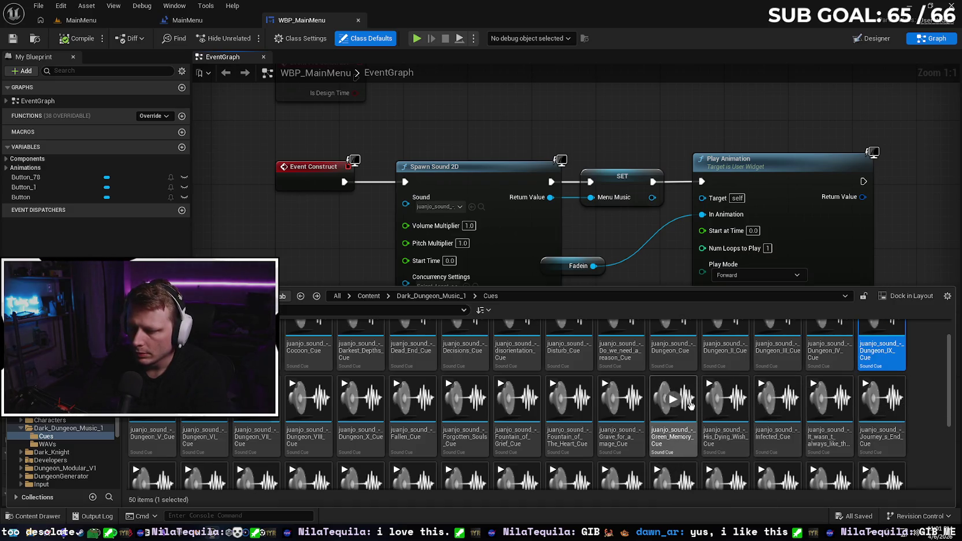
pyautogui.click(673, 403)
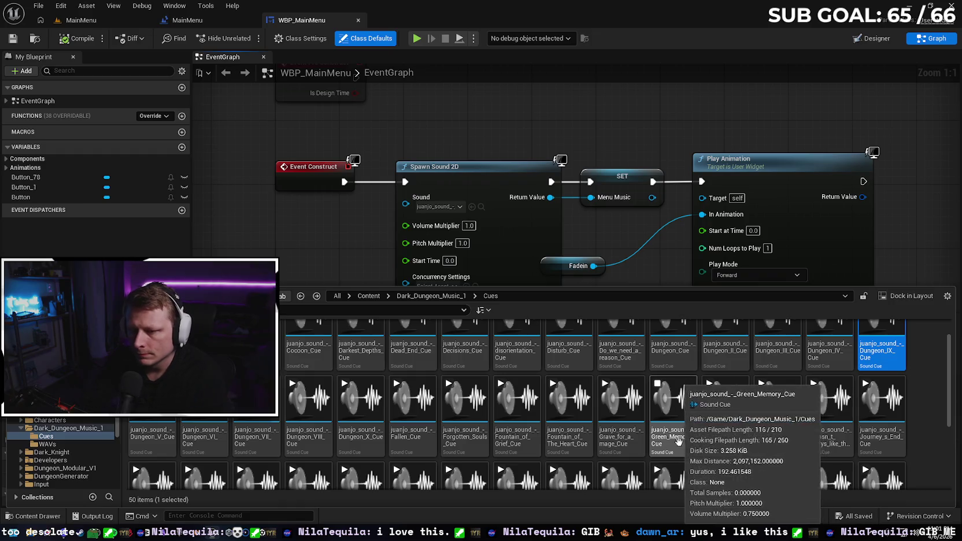
pyautogui.scroll(-1, 340, 237)
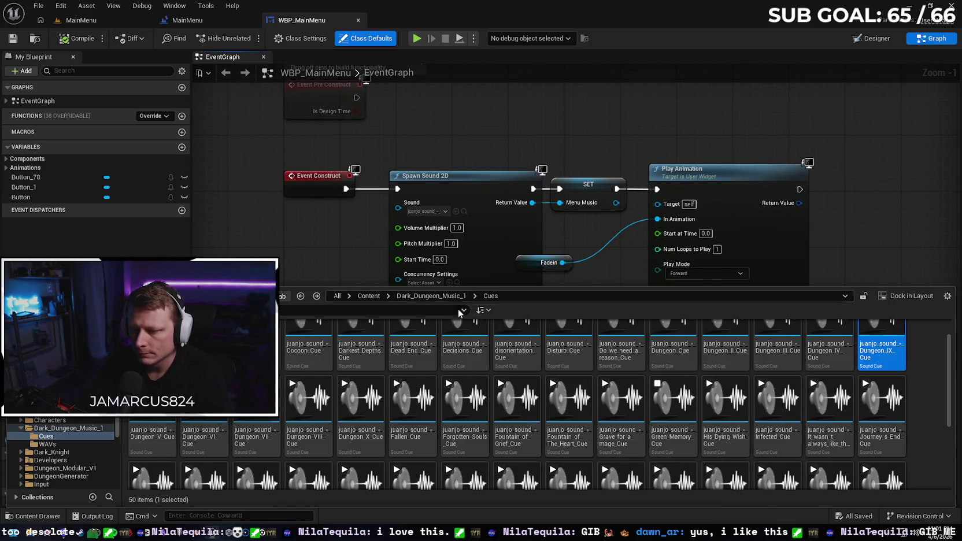
pyautogui.scroll(1, 682, 440)
pyautogui.doubleClick(673, 456)
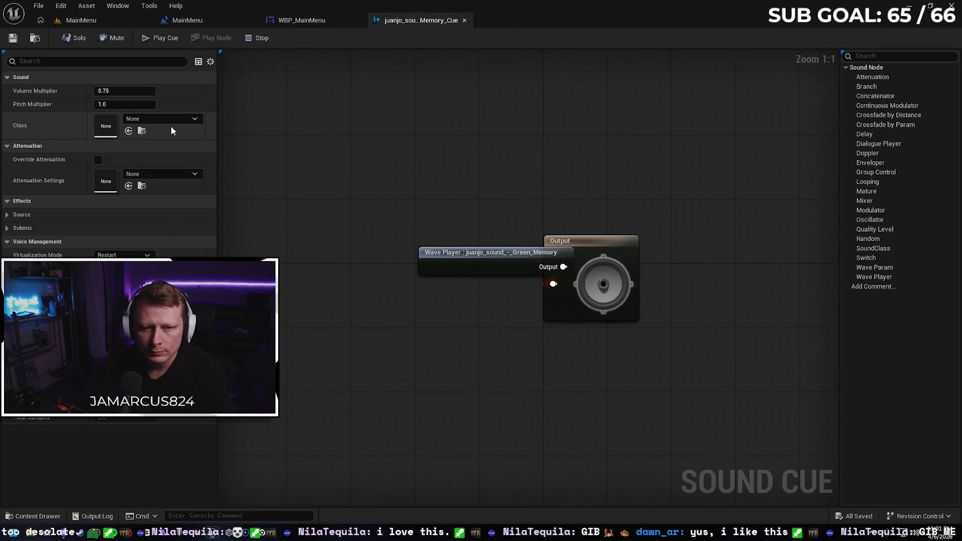
# Step: Set Green_Memory_Cue's sound class to Music and close its editor
pyautogui.click(172, 119)
pyautogui.write('music')
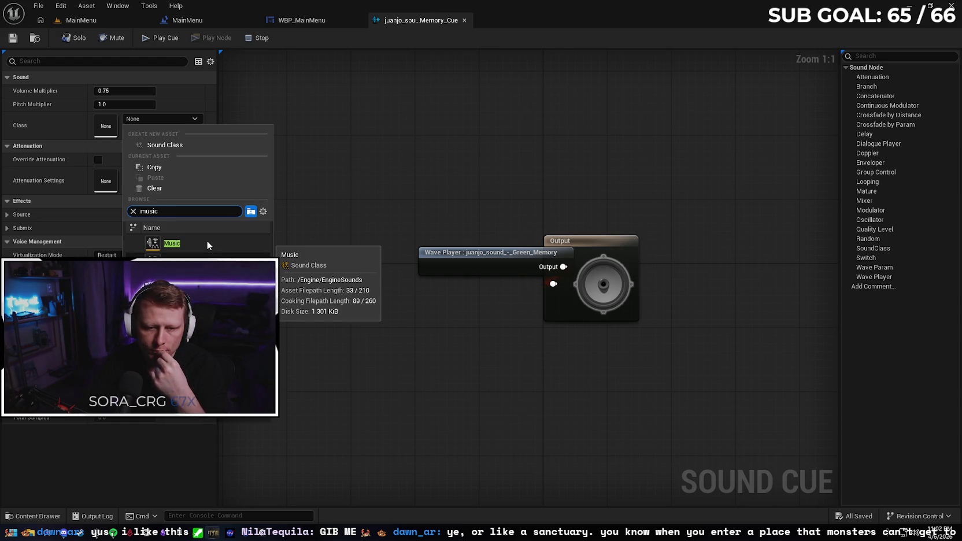
pyautogui.click(207, 240)
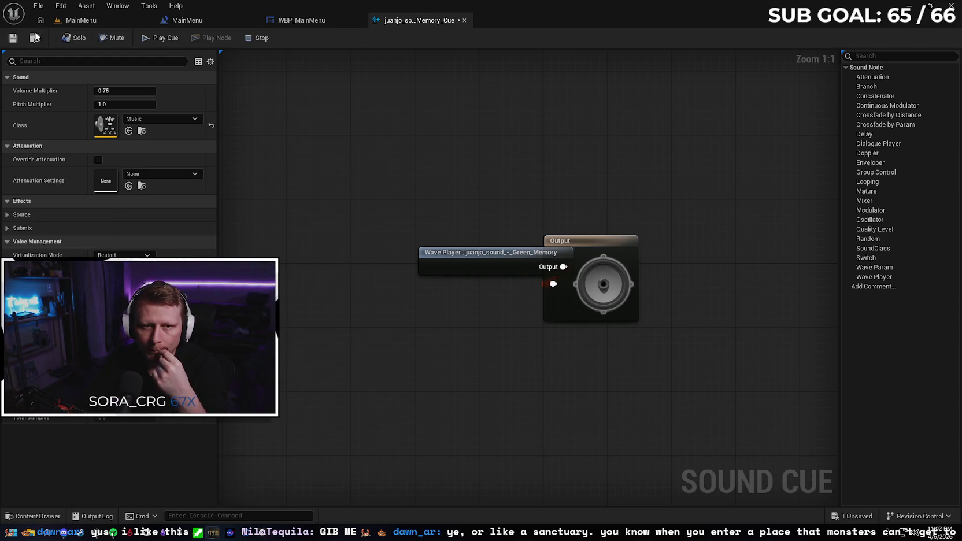
pyautogui.click(463, 20)
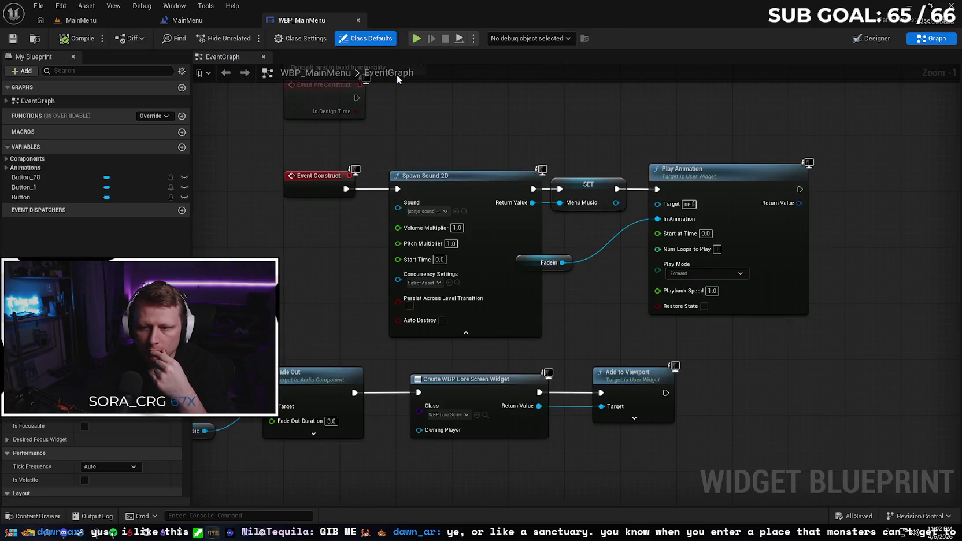
# Step: Leave the menu music's sound unchanged, save WBP_MainMenu, and close it and the MainMenu Level Blueprint
pyautogui.click(444, 211)
pyautogui.click(350, 223)
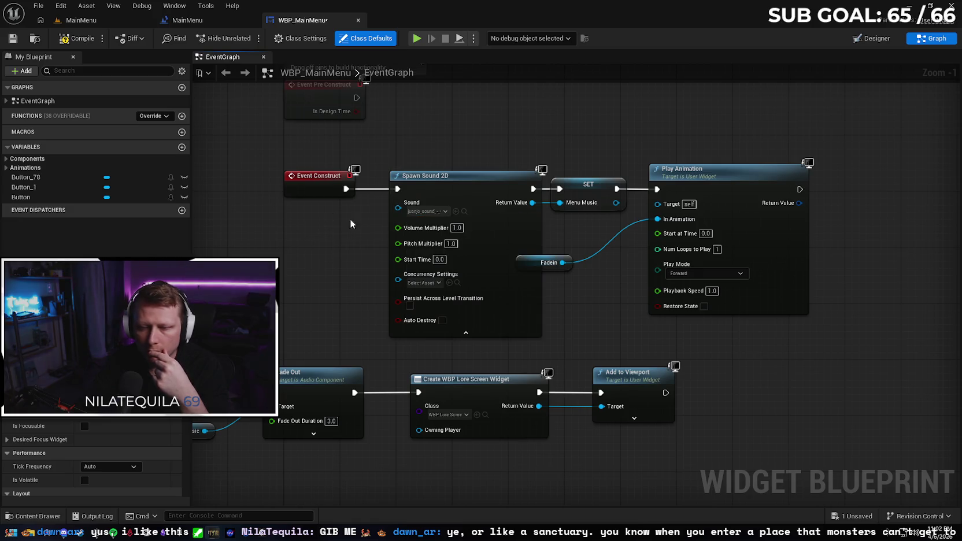
pyautogui.click(12, 38)
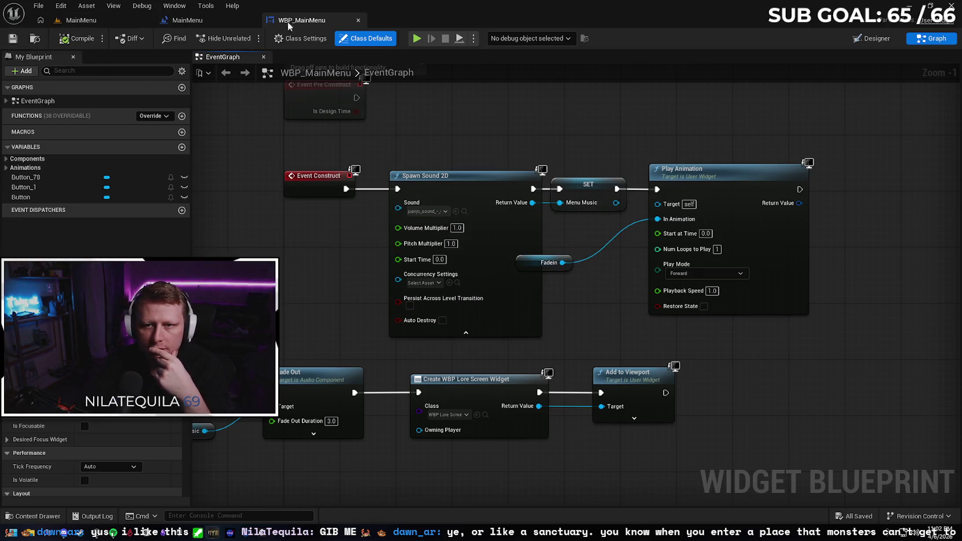
pyautogui.click(358, 20)
pyautogui.click(252, 21)
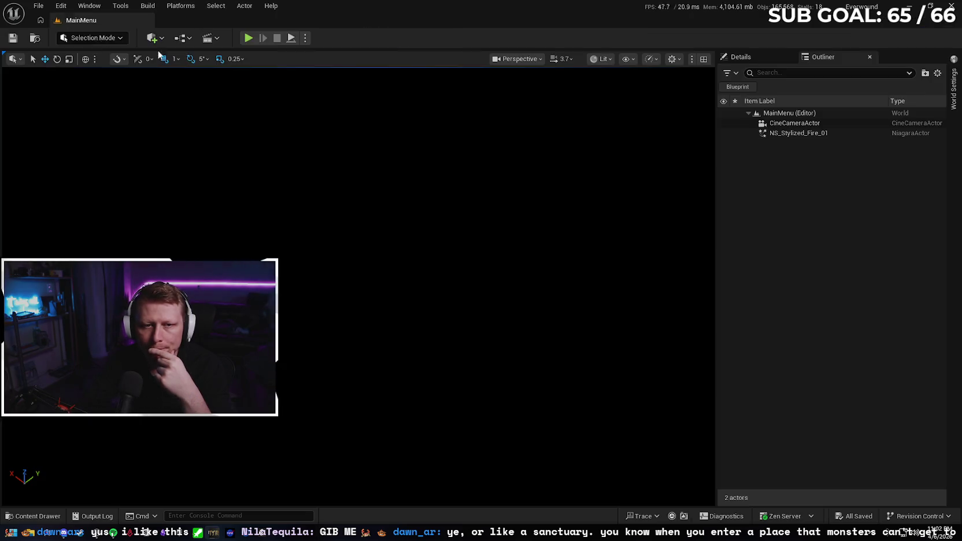
# Step: Load the EndOfTime level, walk briefly in a play-in-editor session, then stop it
pyautogui.click(38, 6)
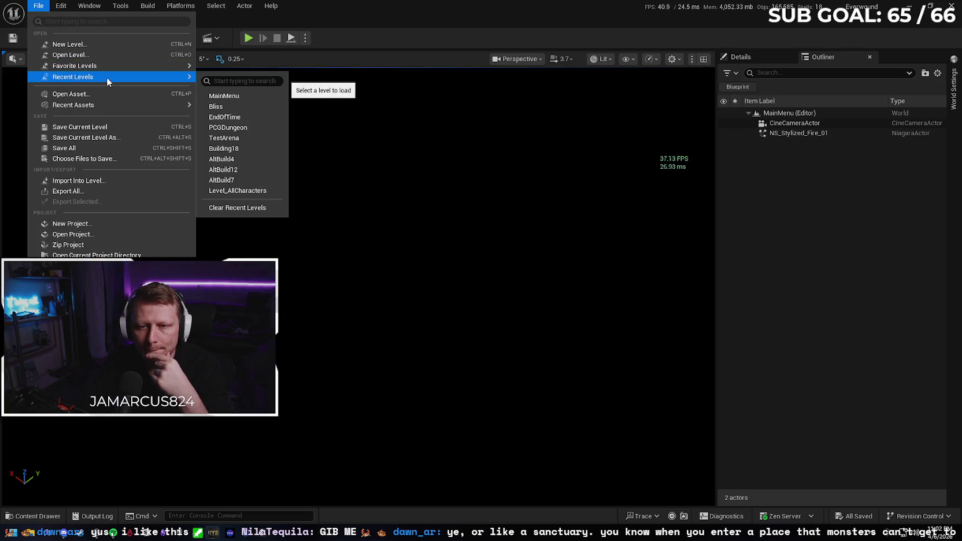
pyautogui.click(469, 189)
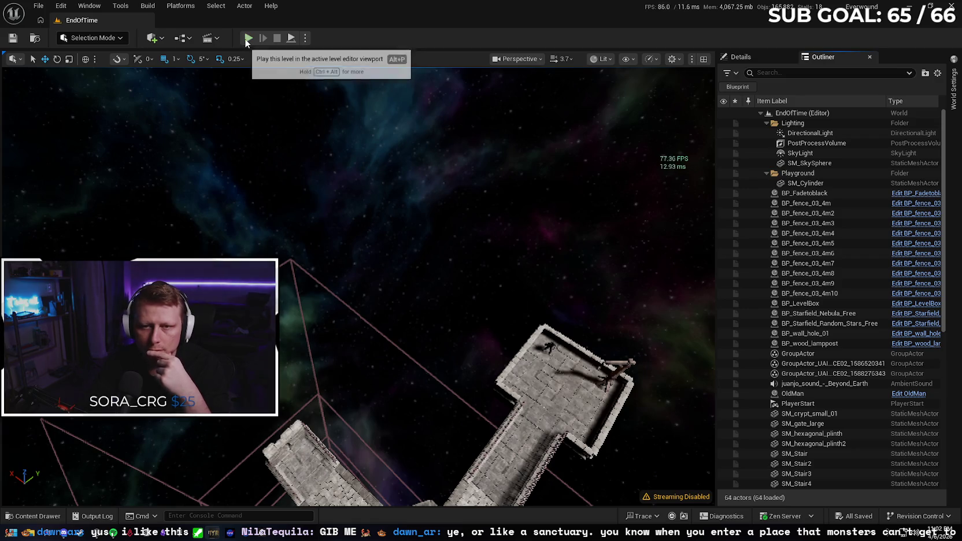
pyautogui.click(248, 38)
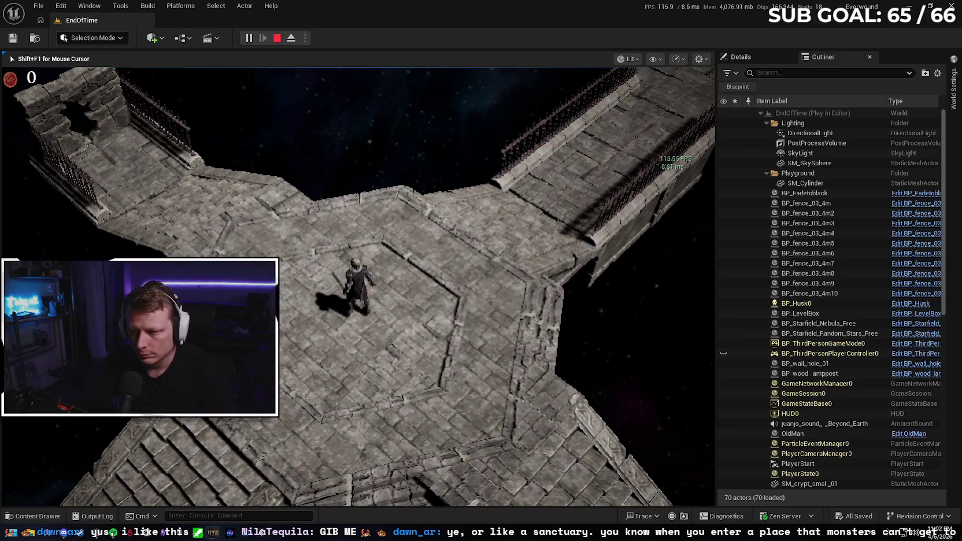
pyautogui.press('s')
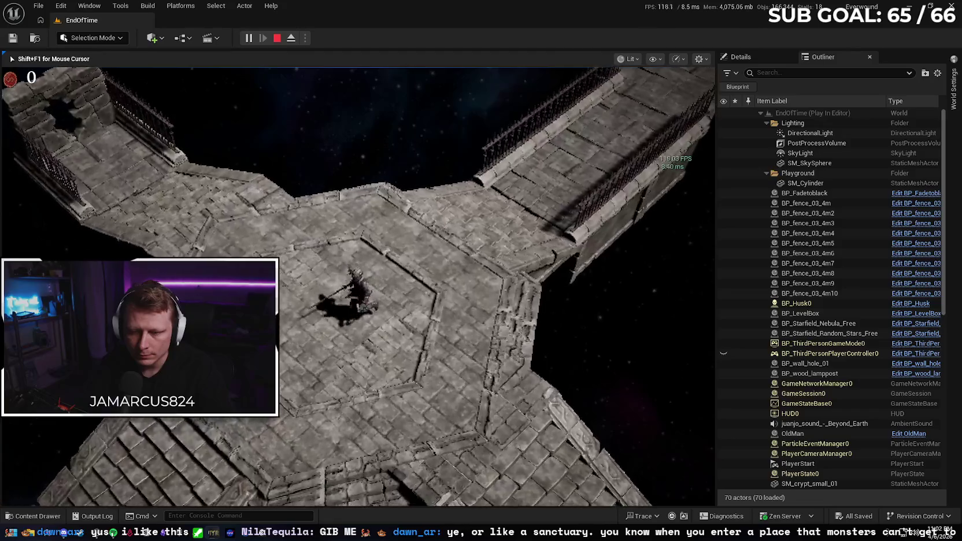
pyautogui.press('Escape')
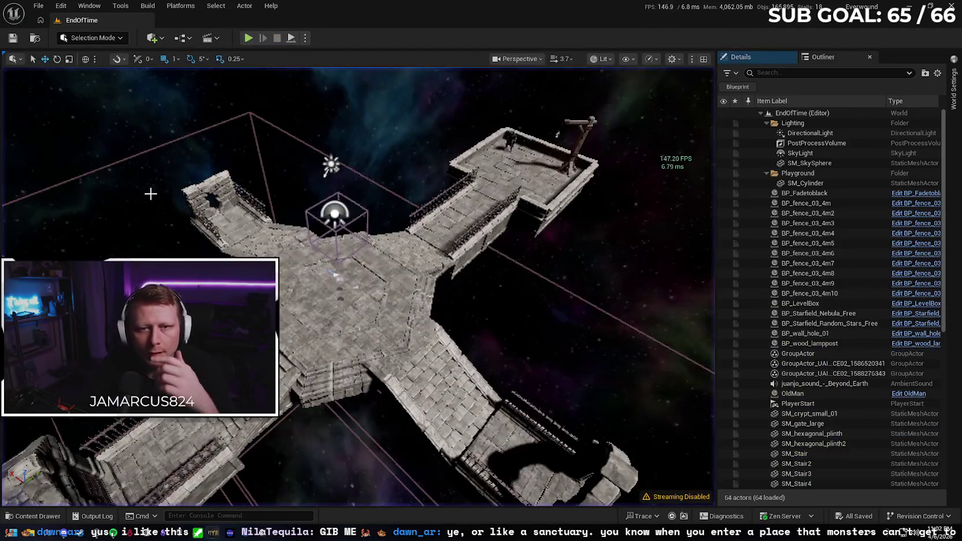
# Step: Open the EndOfTime Level Blueprint and look over its earlier nodes
pyautogui.click(183, 38)
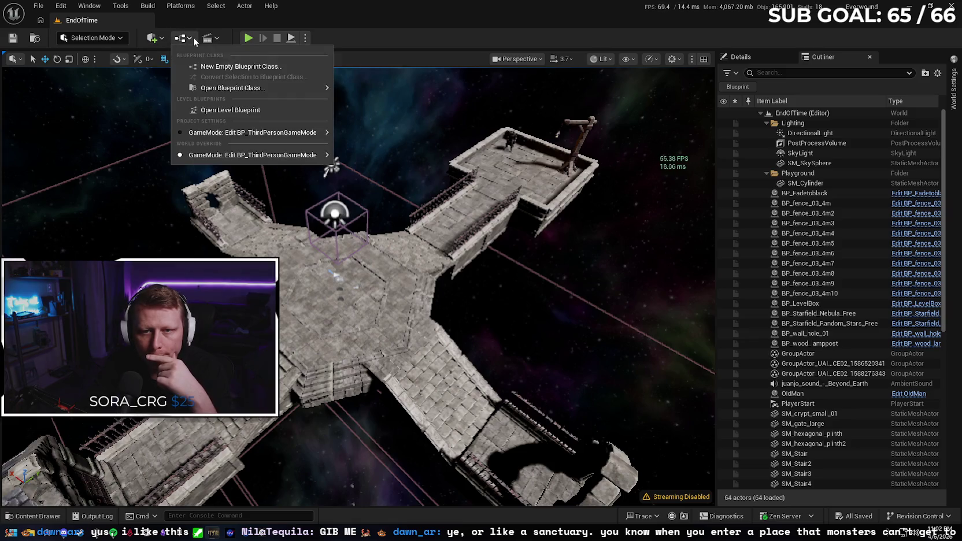
pyautogui.click(254, 111)
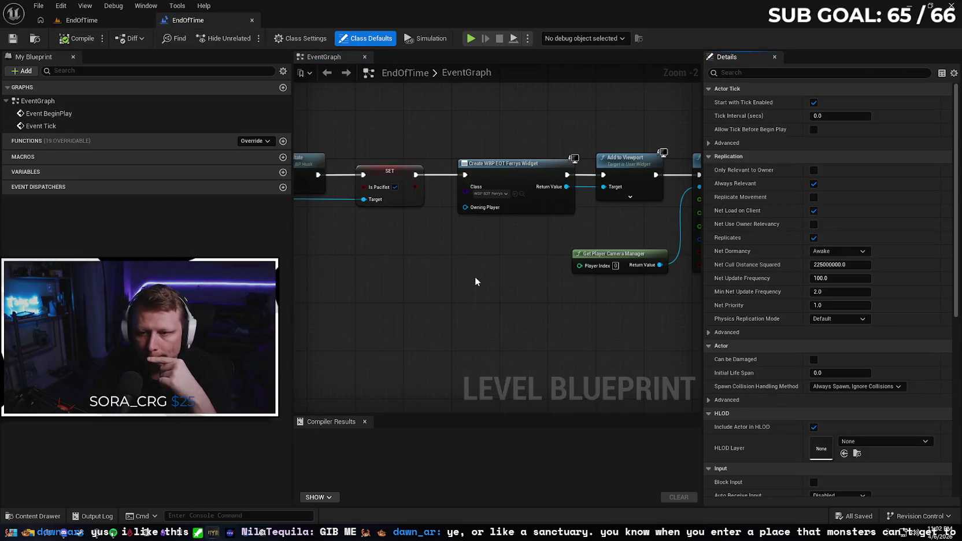
pyautogui.moveTo(419, 260)
pyautogui.mouseDown()
pyautogui.moveTo(429, 274)
pyautogui.moveTo(419, 288)
pyautogui.moveTo(392, 248)
pyautogui.mouseUp()
# Step: Select the juanjo_sound_-_Beyond_Earth ambient sound actor and locate its sound wave asset
pyautogui.click(123, 23)
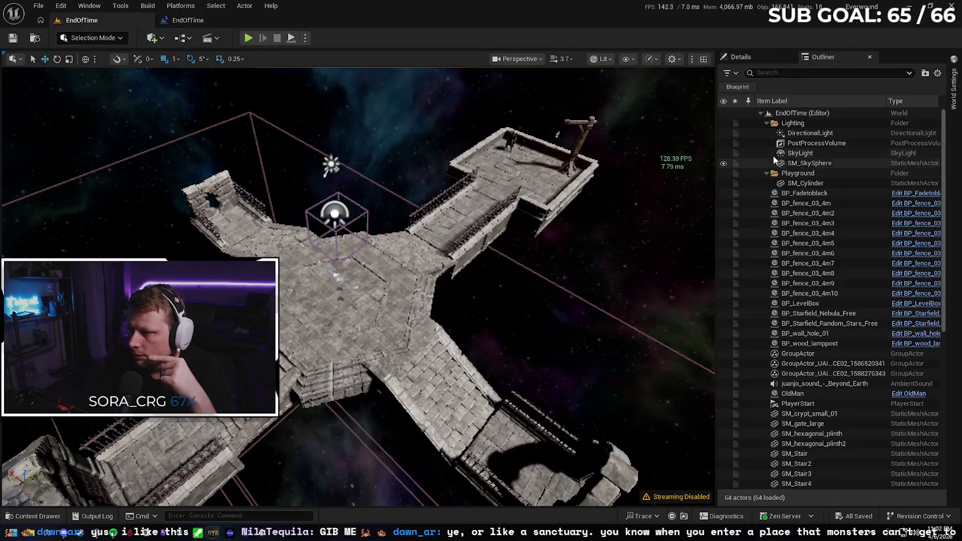
pyautogui.click(766, 173)
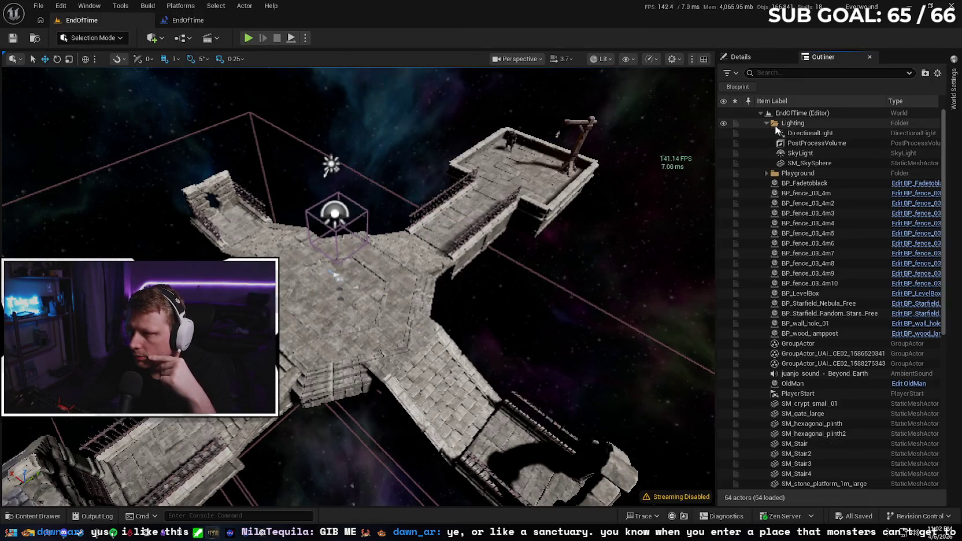
pyautogui.scroll(-5, 839, 282)
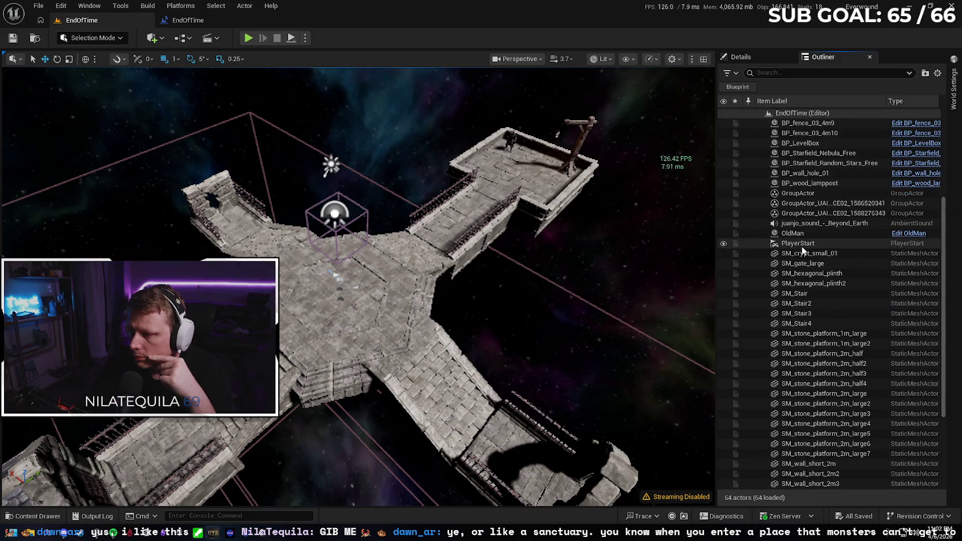
pyautogui.click(824, 223)
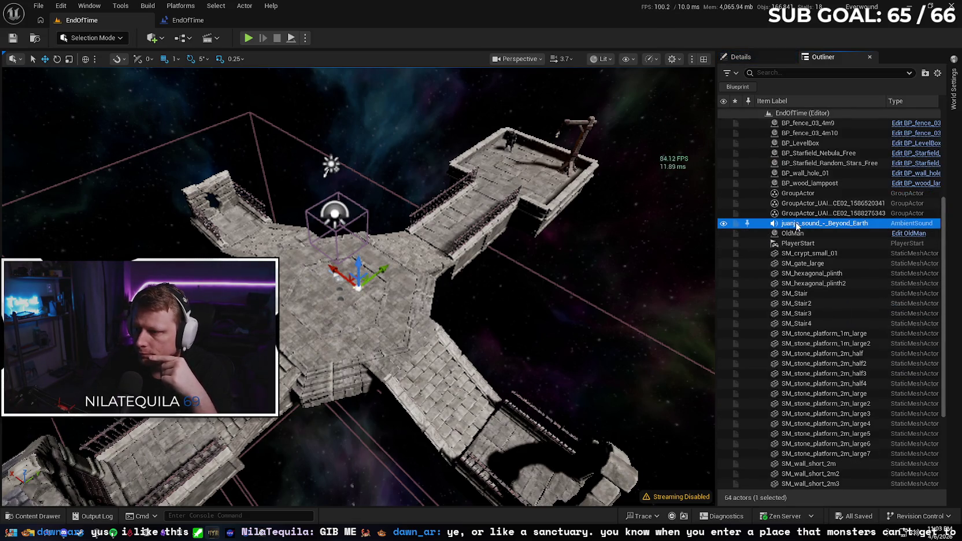
pyautogui.click(757, 54)
pyautogui.hotkey('ctrl', 'space')
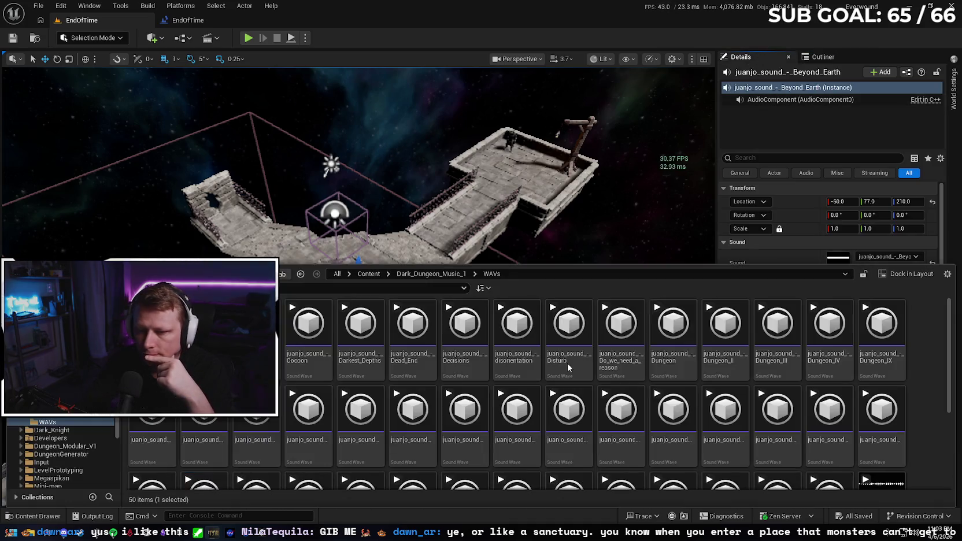
# Step: Give the juanjo_sound_-_Beyond_Earth sound wave the Music class, save it, and close it and the Level Blueprint
pyautogui.doubleClick(256, 338)
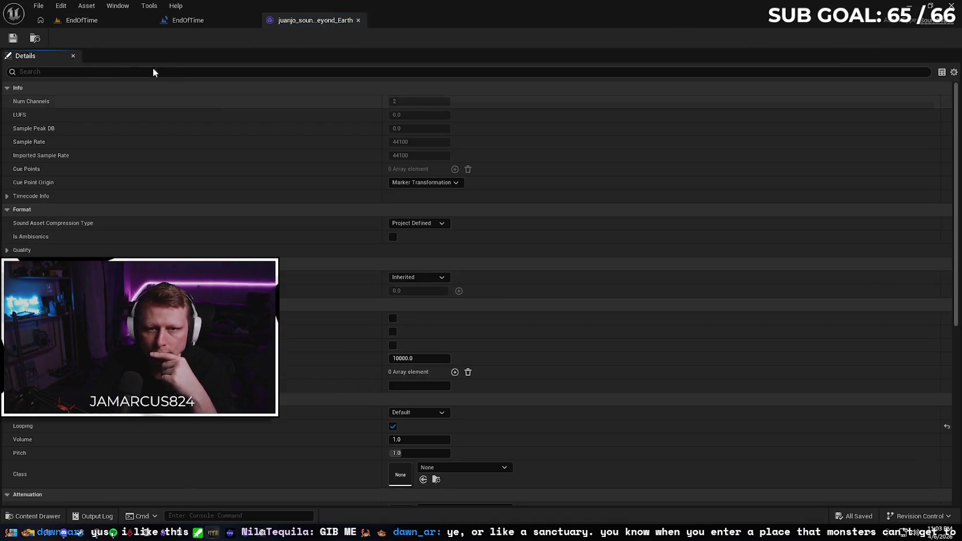
pyautogui.click(491, 469)
pyautogui.write('usic')
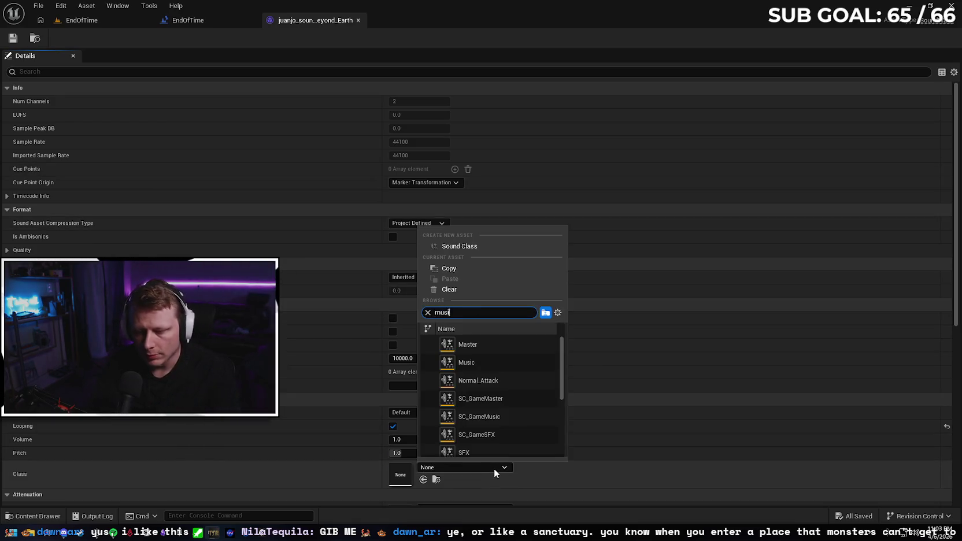
pyautogui.click(595, 378)
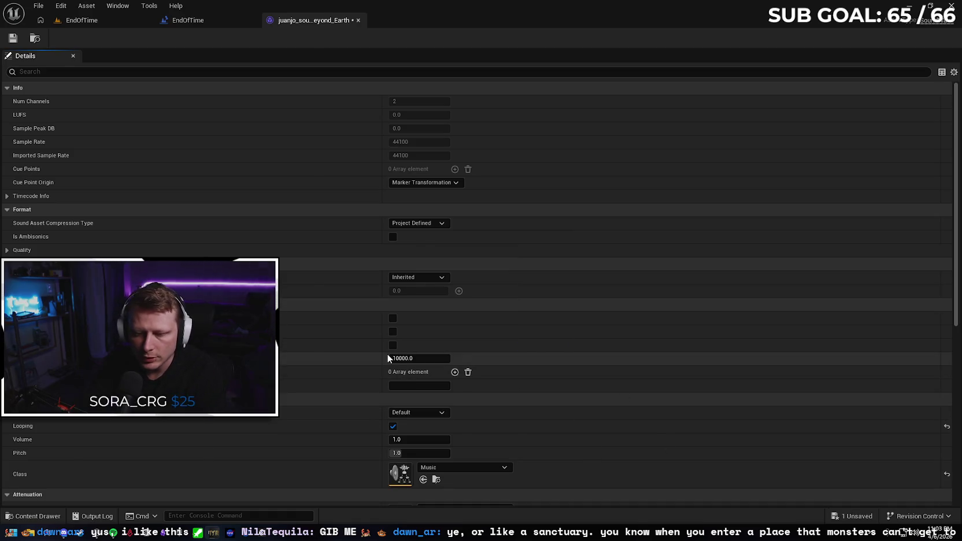
pyautogui.click(13, 37)
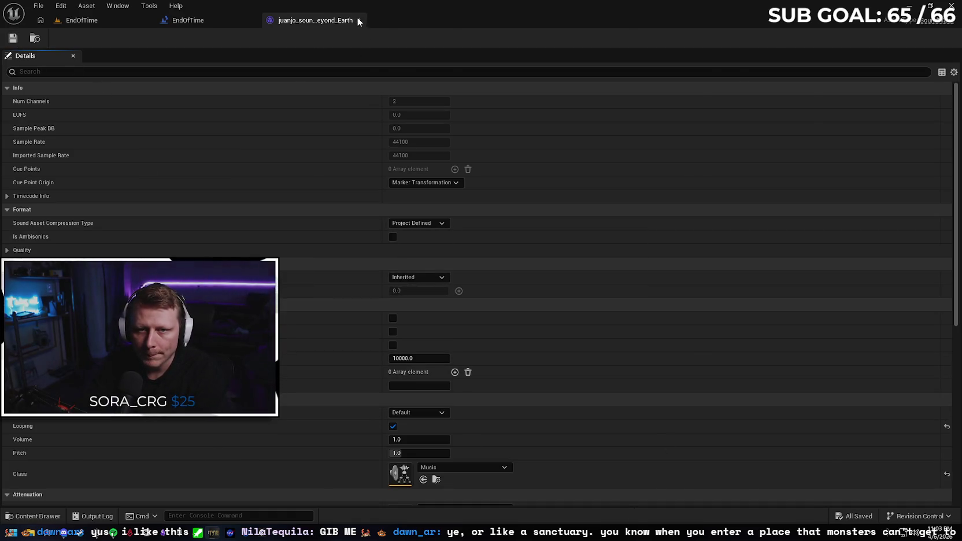
pyautogui.click(359, 21)
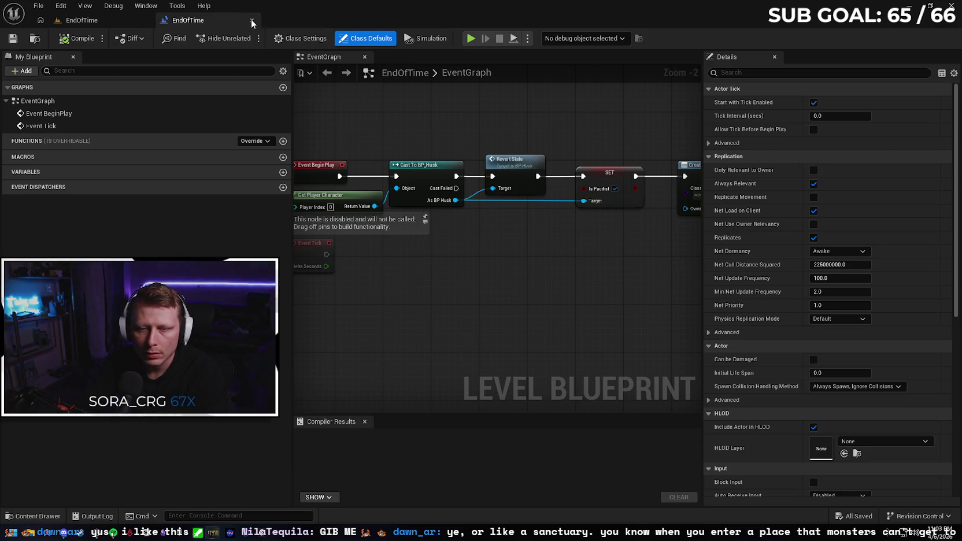
pyautogui.click(252, 22)
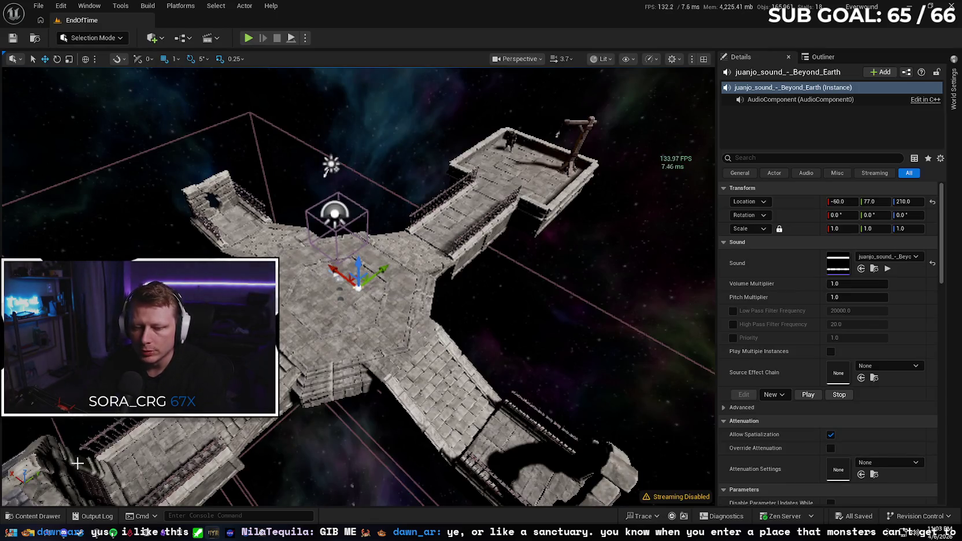
# Step: Browse to the Content > UI folder and select WBP_LoreScreen
pyautogui.click(35, 515)
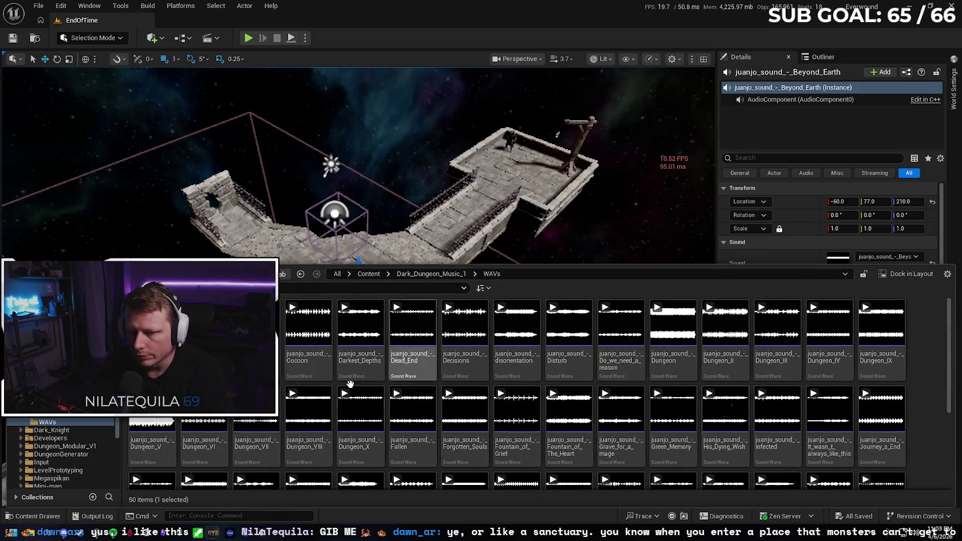
pyautogui.hotkey('alt', 'Left')
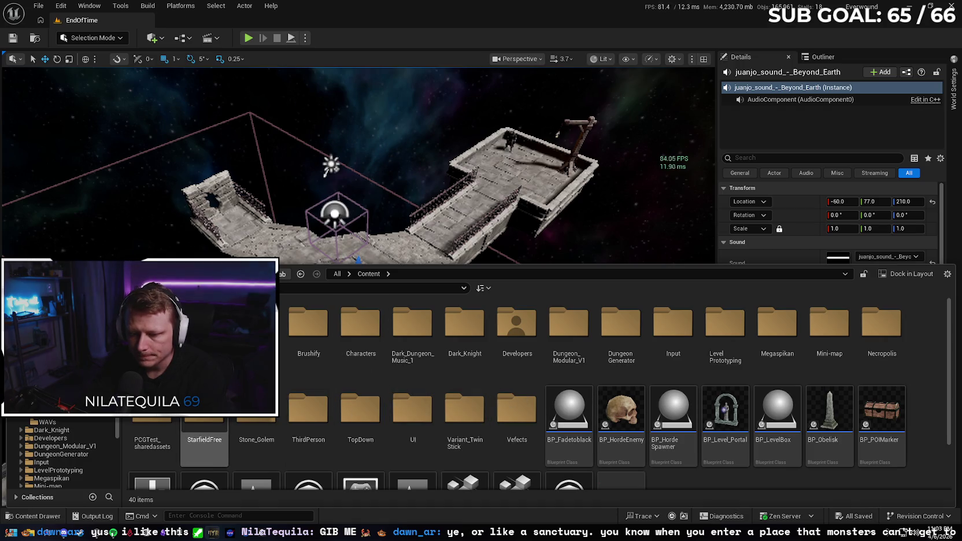
pyautogui.doubleClick(412, 407)
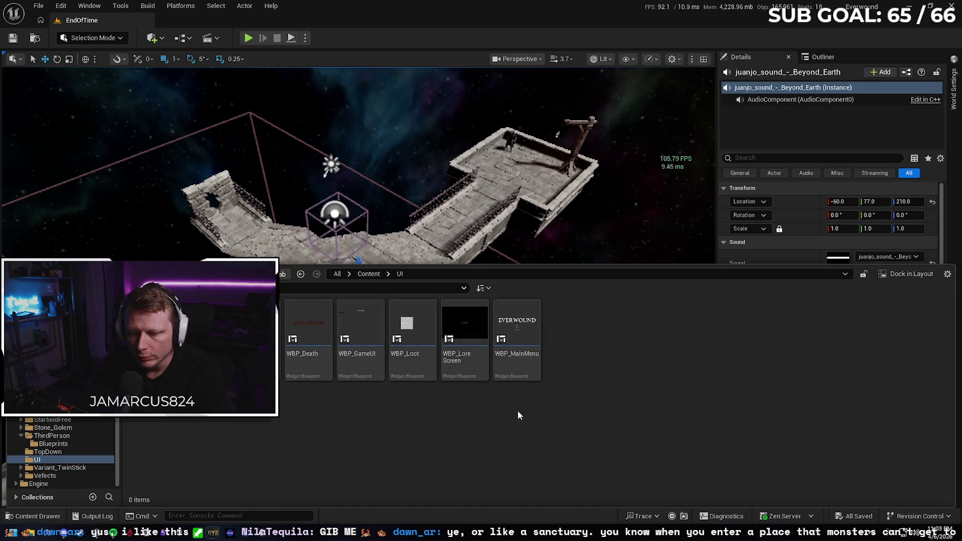
pyautogui.click(475, 357)
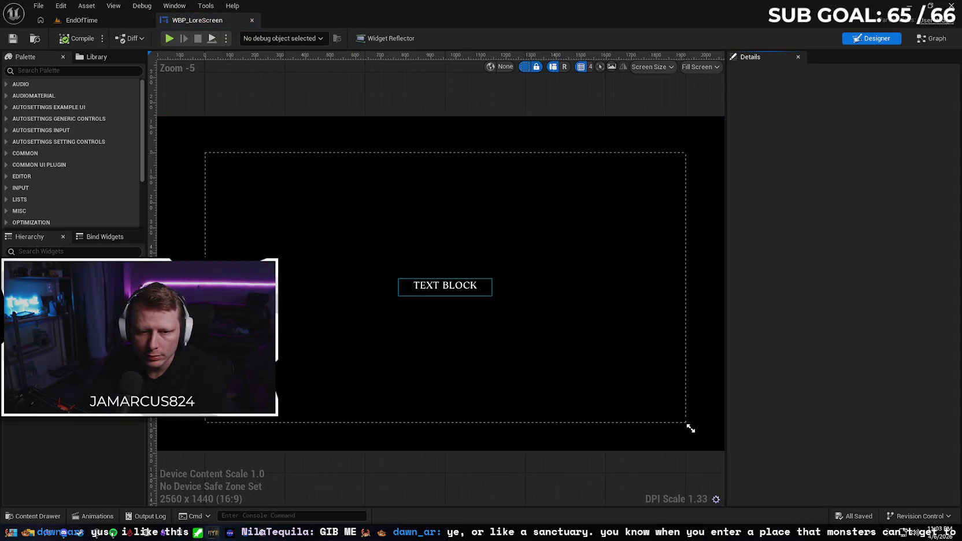
# Step: Change the QuoteText block's font size from 30 to 24, then switch to the widget's event graph
pyautogui.click(445, 286)
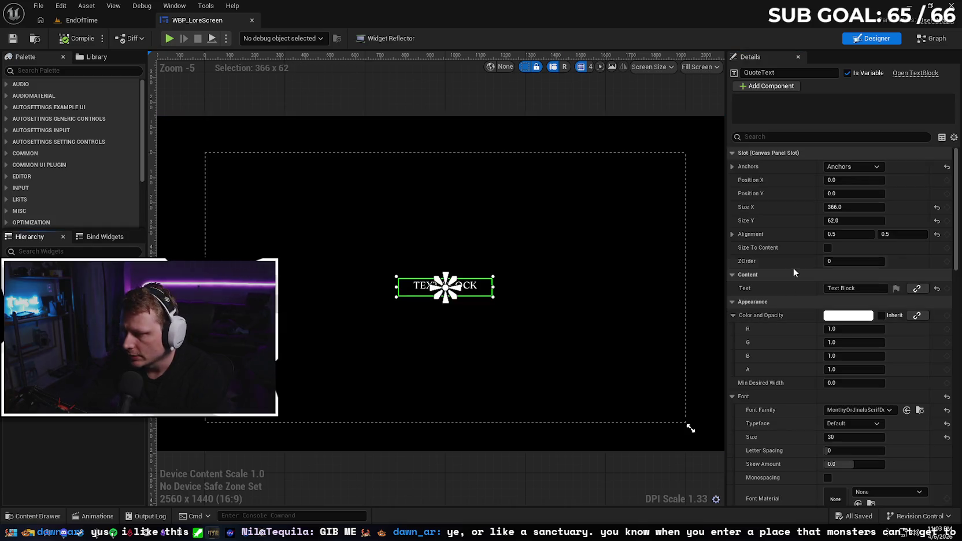
pyautogui.click(828, 436)
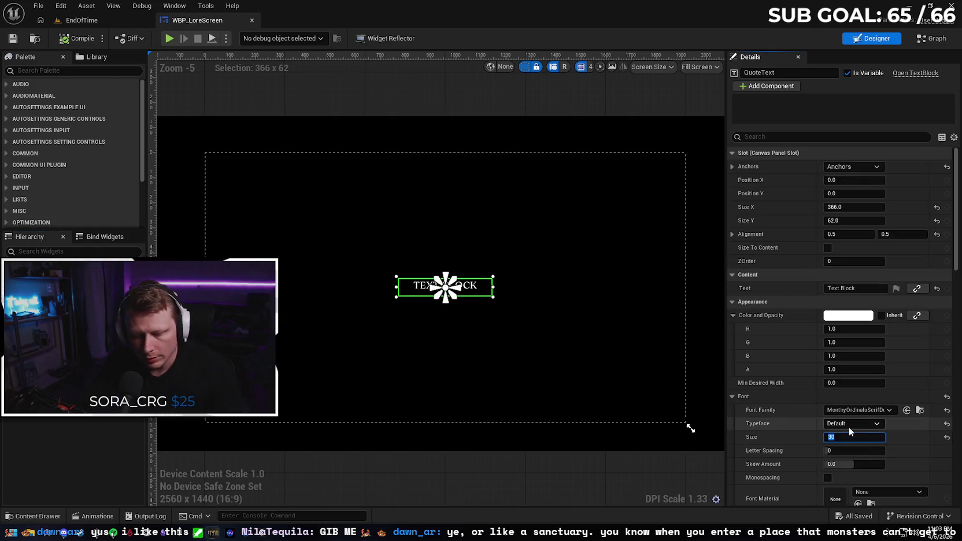
pyautogui.write('24')
pyautogui.press('Return')
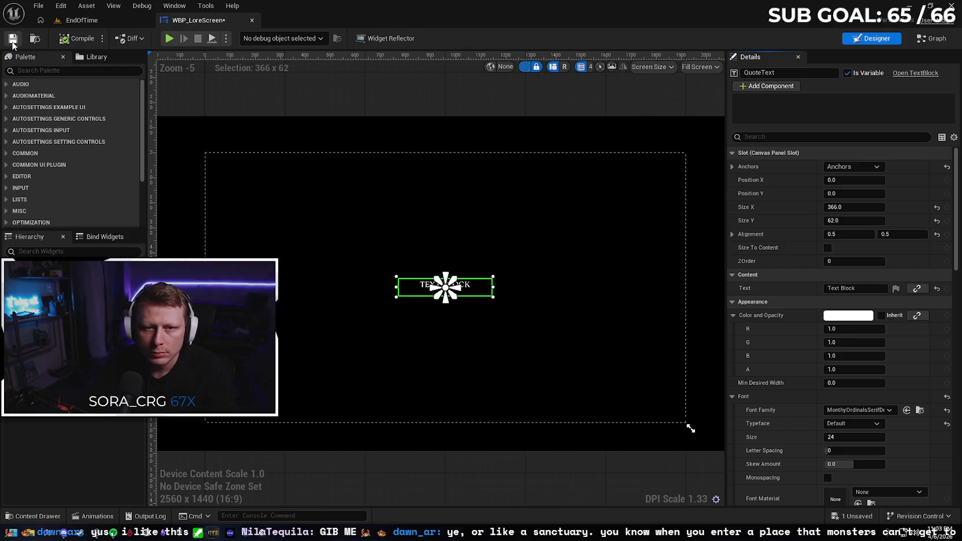
pyautogui.hotkey('shift', 'F4')
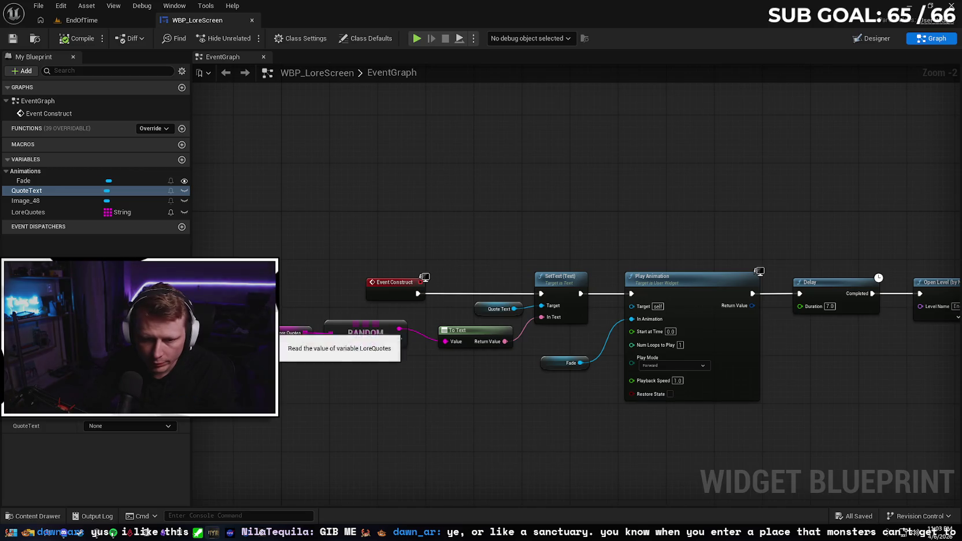
# Step: Inspect the LoreQuotes values and add a comma to the second lore quote
pyautogui.click(295, 332)
pyautogui.moveTo(185, 434); pyautogui.dragTo(187, 490)
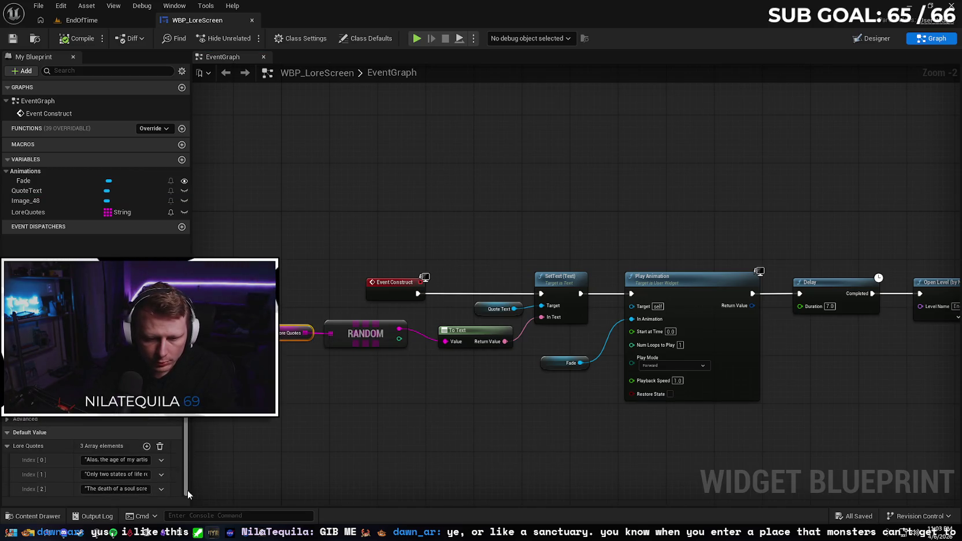
pyautogui.click(124, 473)
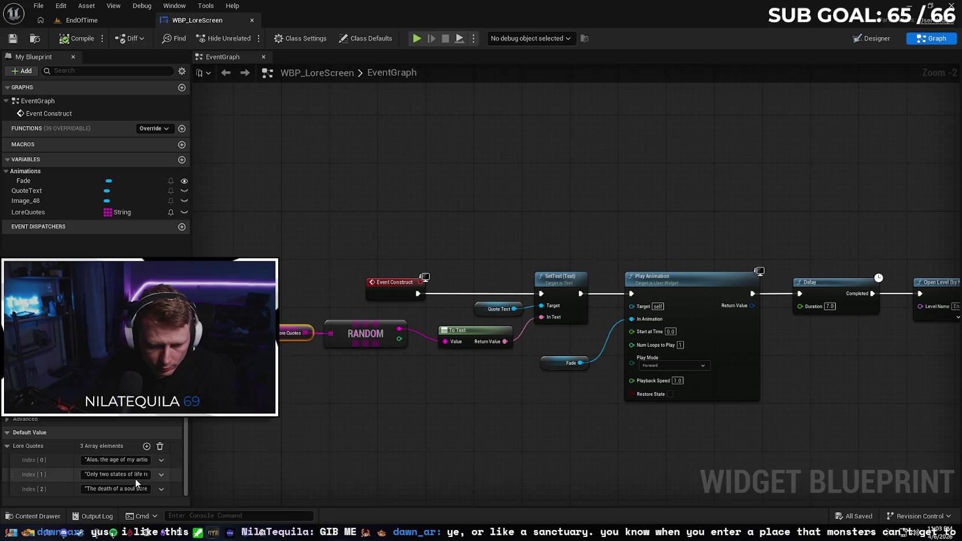
pyautogui.press('End')
pyautogui.press('Left')
pyautogui.press('Left')
pyautogui.press('Left')
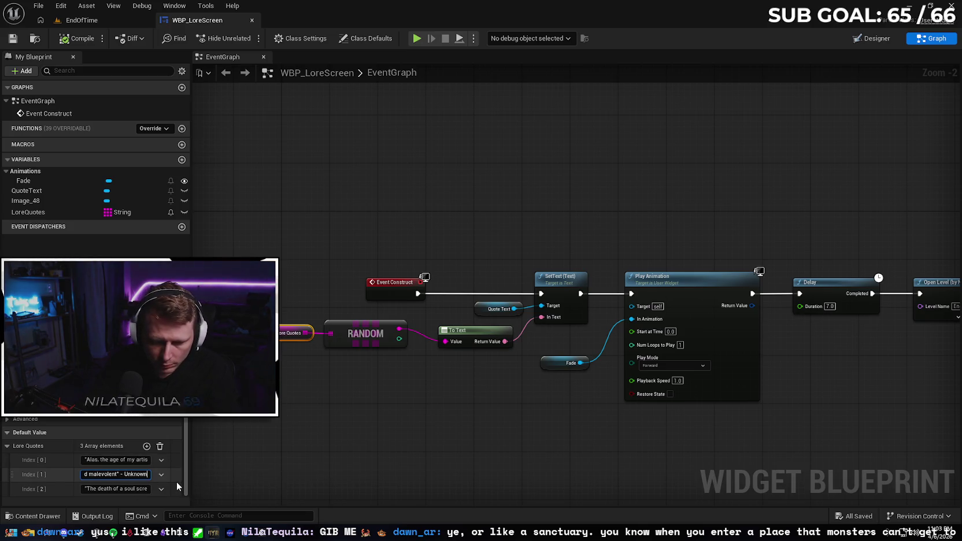
pyautogui.press('Left')
pyautogui.press('Left')
pyautogui.press('Left')
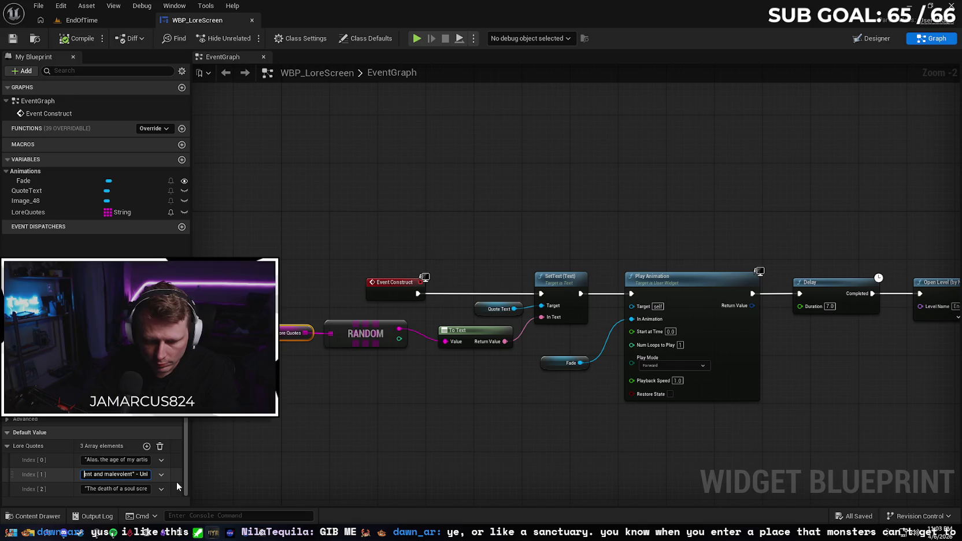
pyautogui.write(',')
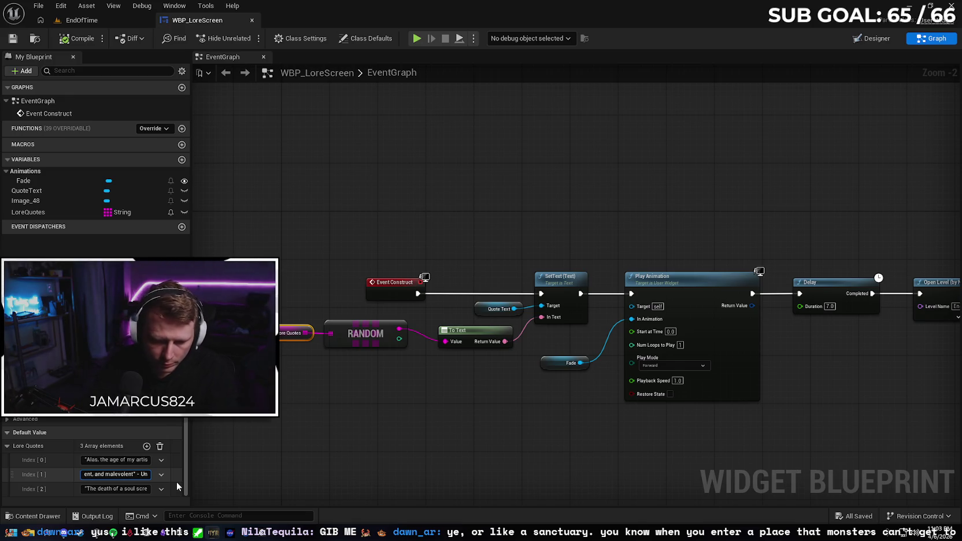
pyautogui.click(134, 488)
pyautogui.click(137, 488)
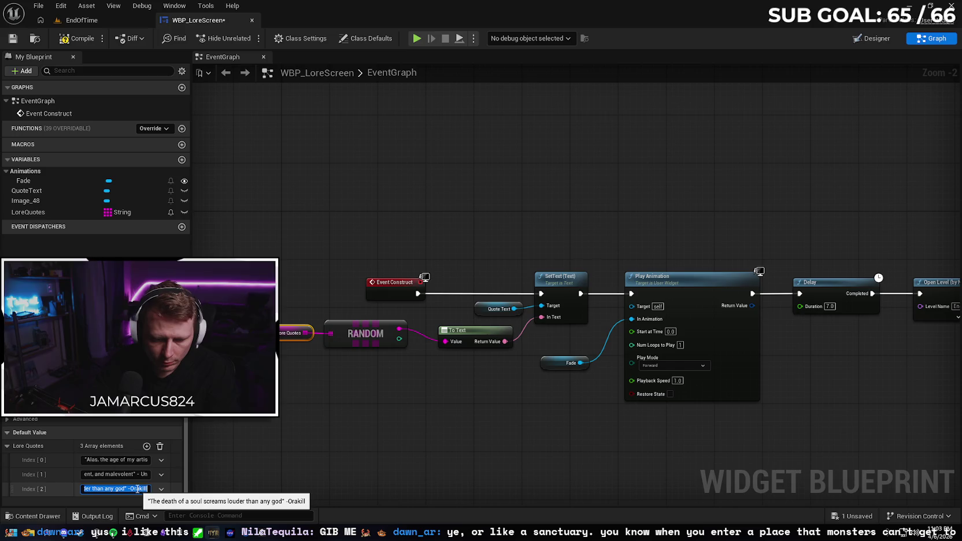
pyautogui.press('Home')
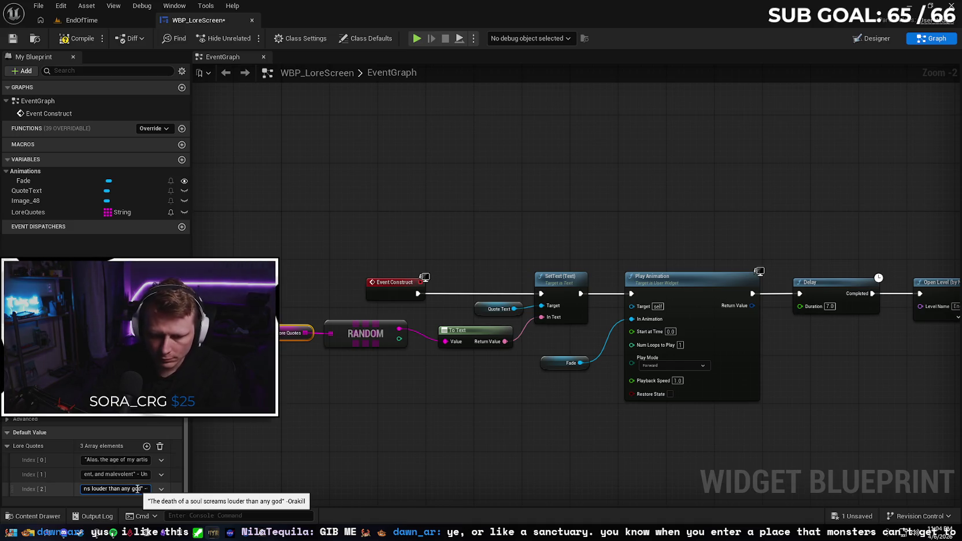
# Step: Save and close the WBP_LoreScreen widget blueprint
pyautogui.click(274, 441)
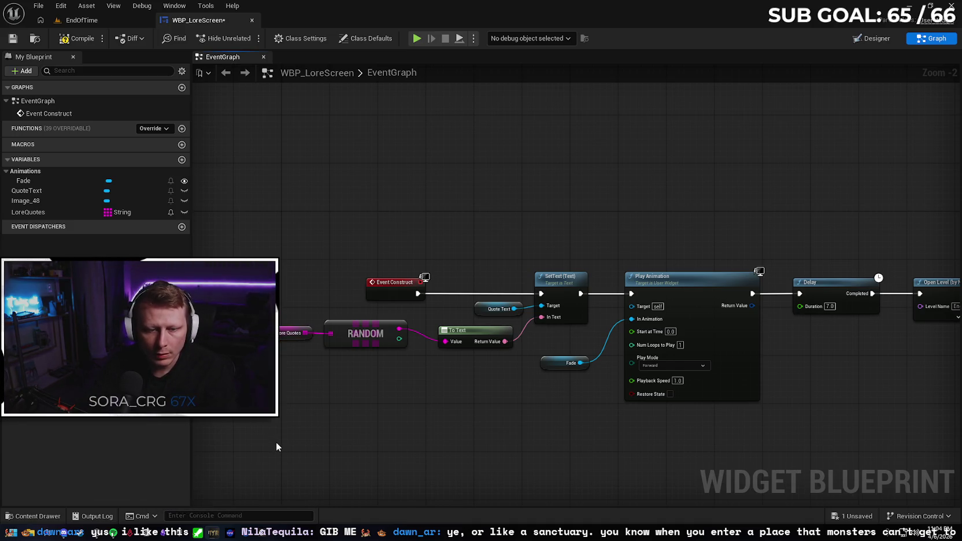
pyautogui.click(13, 38)
pyautogui.click(251, 20)
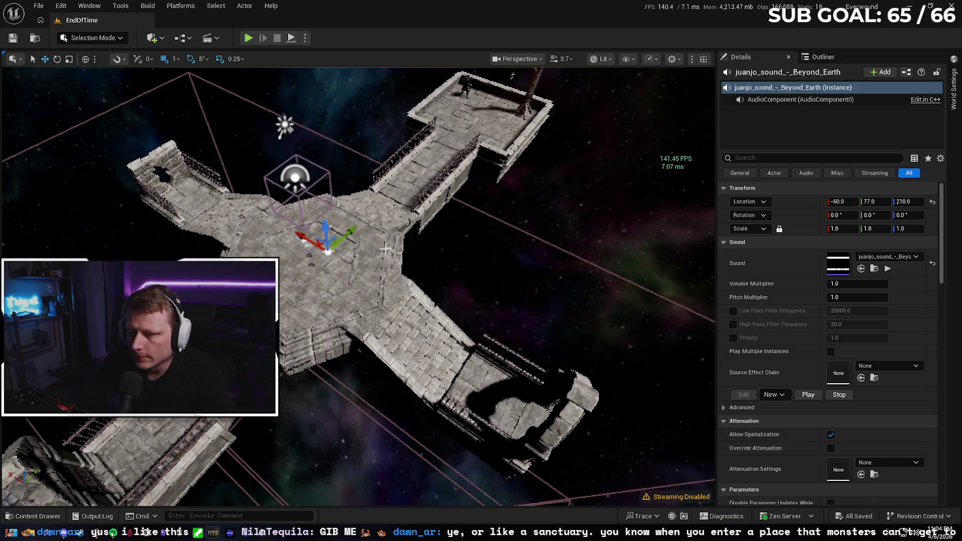
# Step: Start packaging the project for Windows from the Platforms menu
pyautogui.click(35, 5)
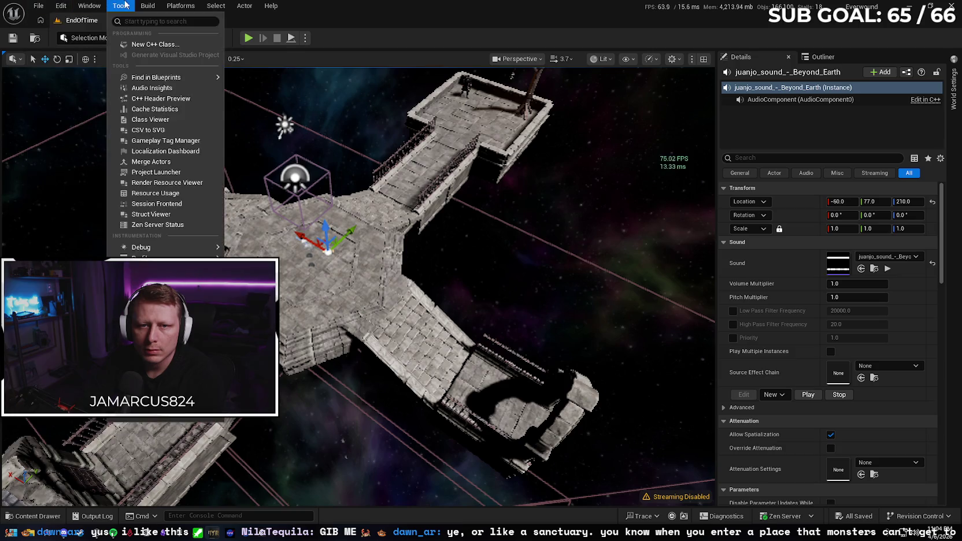
pyautogui.moveTo(153, 6)
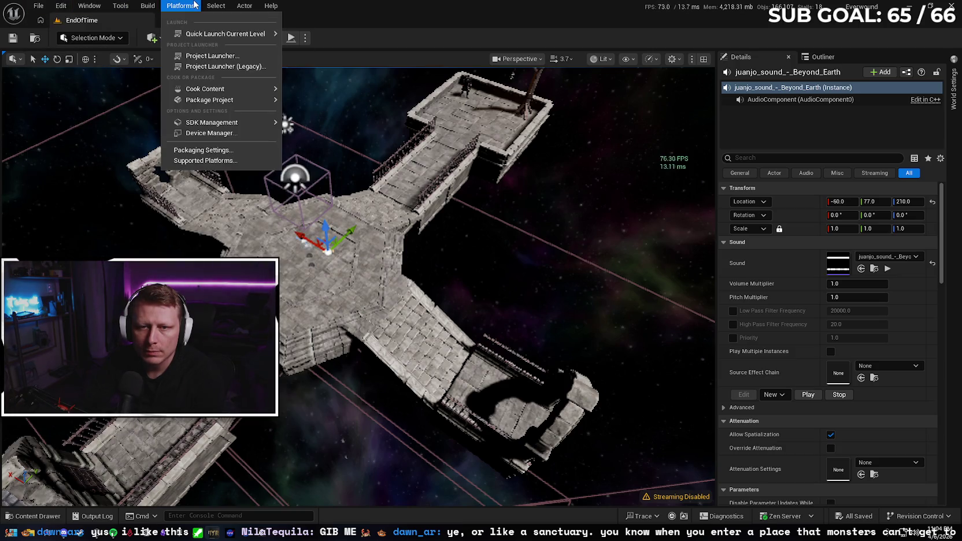
pyautogui.moveTo(182, 5)
pyautogui.moveTo(240, 101)
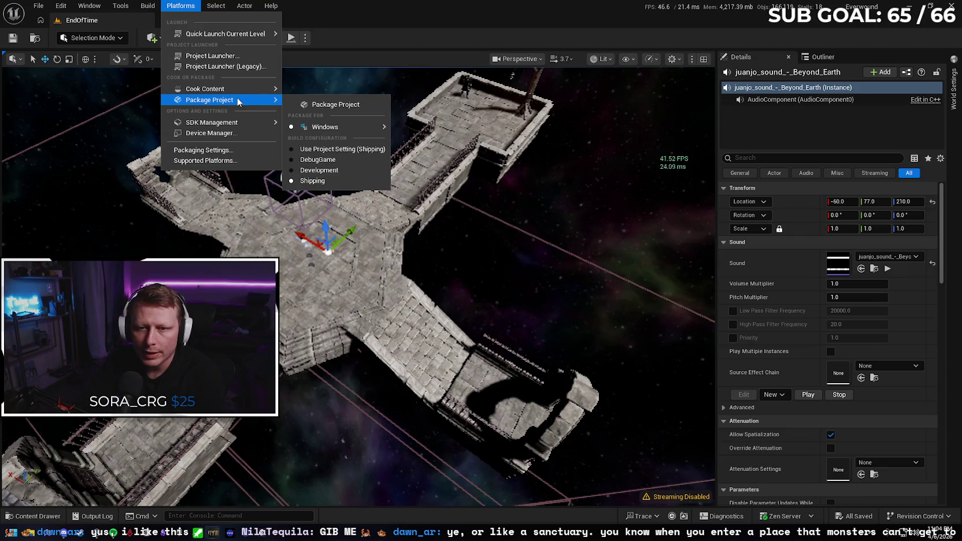
pyautogui.click(335, 105)
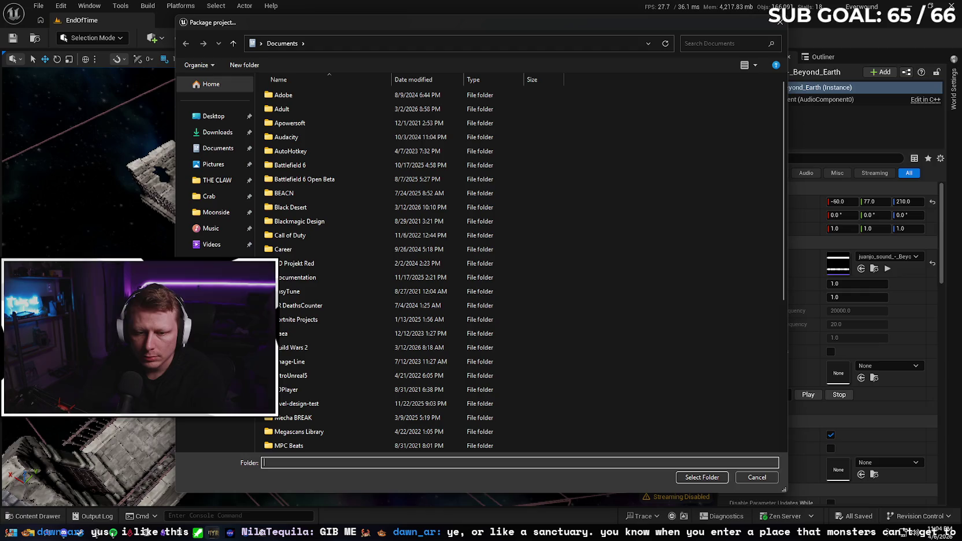
# Step: Choose C:\Builds\Everwound Pre Alpha as the packaging output folder
pyautogui.click(219, 292)
pyautogui.click(325, 137)
pyautogui.doubleClick(325, 137)
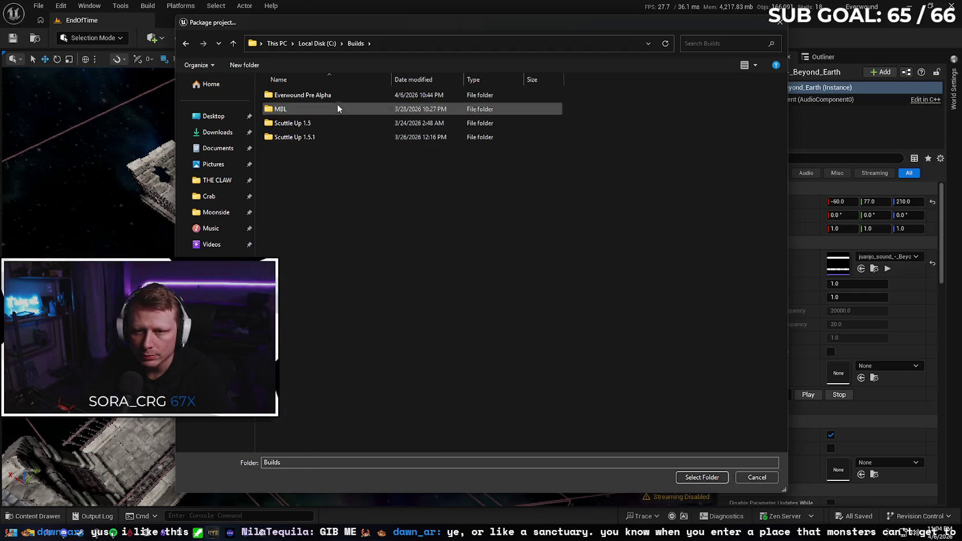
pyautogui.click(332, 95)
pyautogui.click(696, 478)
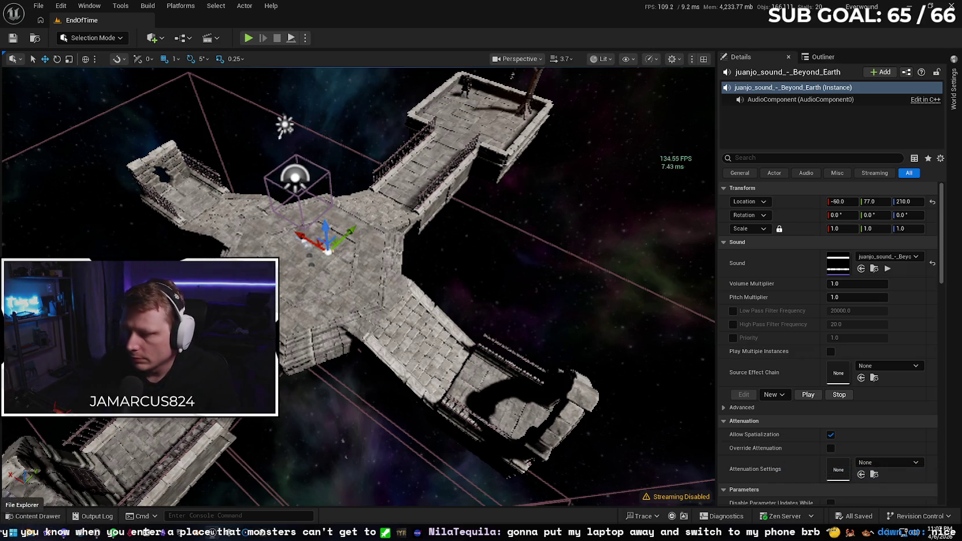
# Step: Close Unreal Editor and open the C:\Builds folder in File Explorer
pyautogui.click(950, 6)
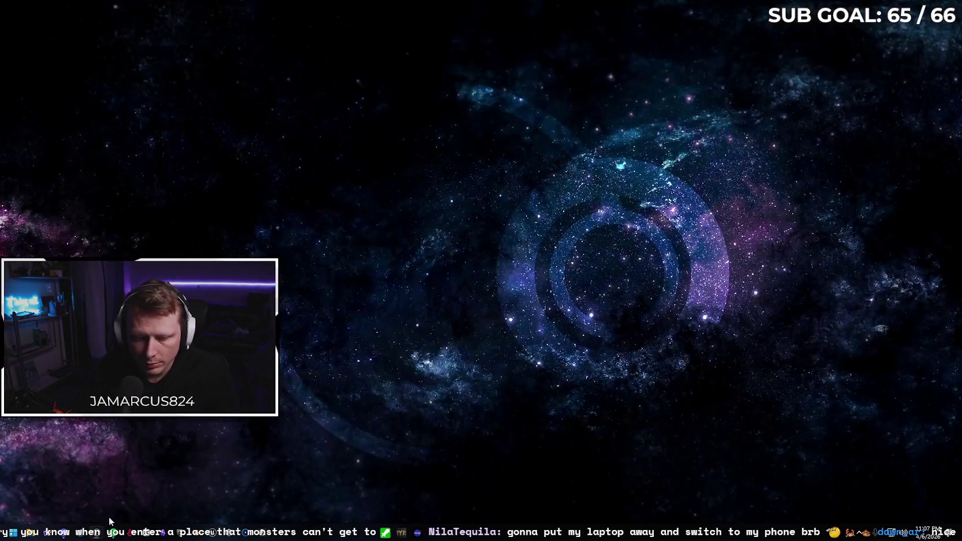
pyautogui.click(29, 530)
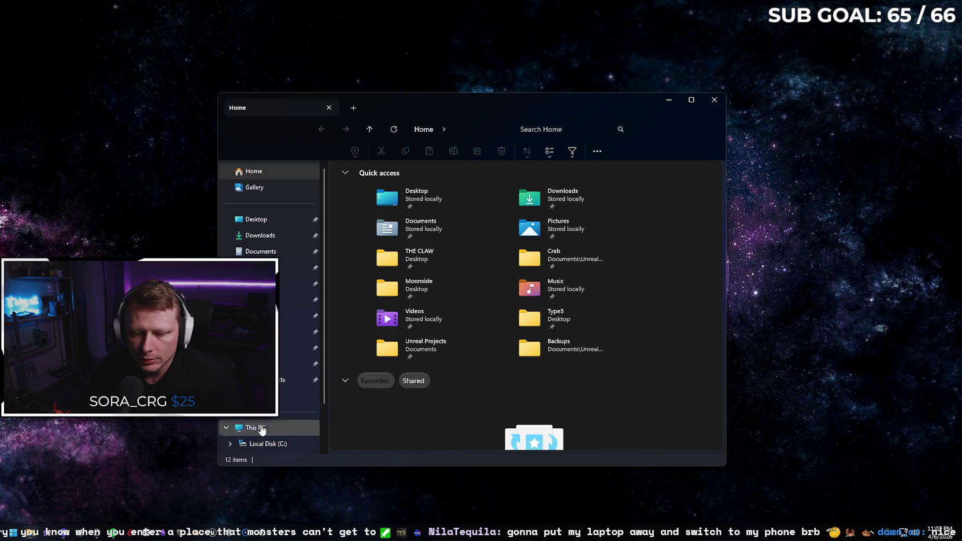
pyautogui.scroll(-2, 288, 403)
pyautogui.click(289, 376)
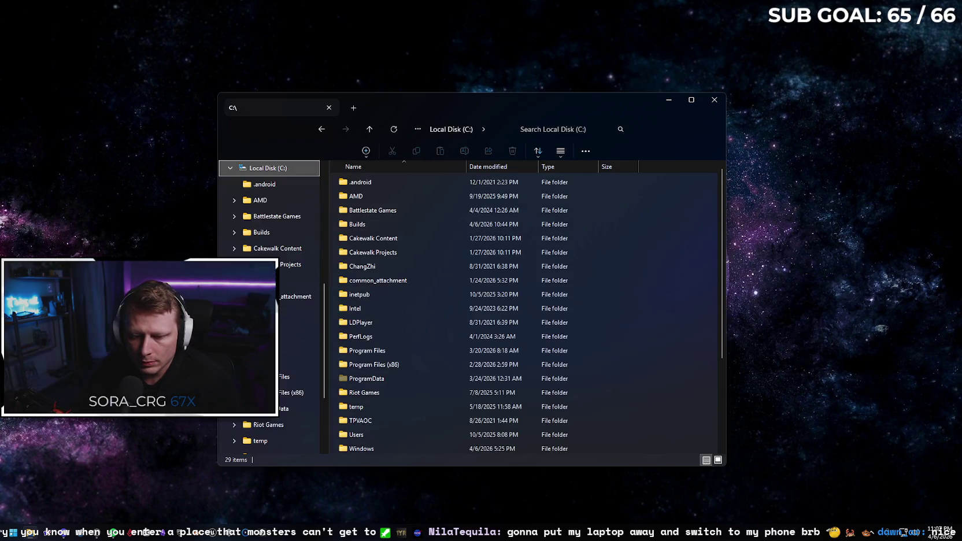
pyautogui.scroll(5, 272, 347)
pyautogui.scroll(-2, 272, 346)
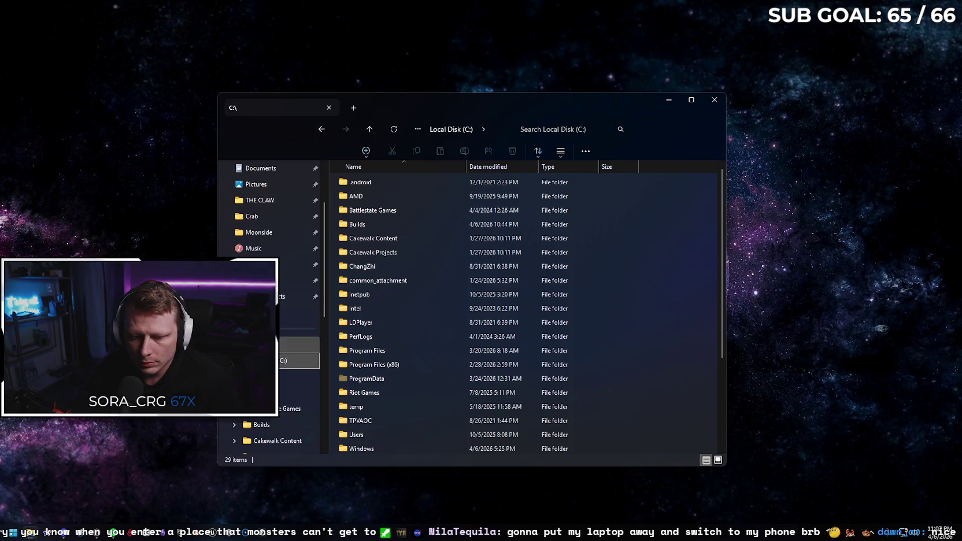
pyautogui.doubleClick(390, 229)
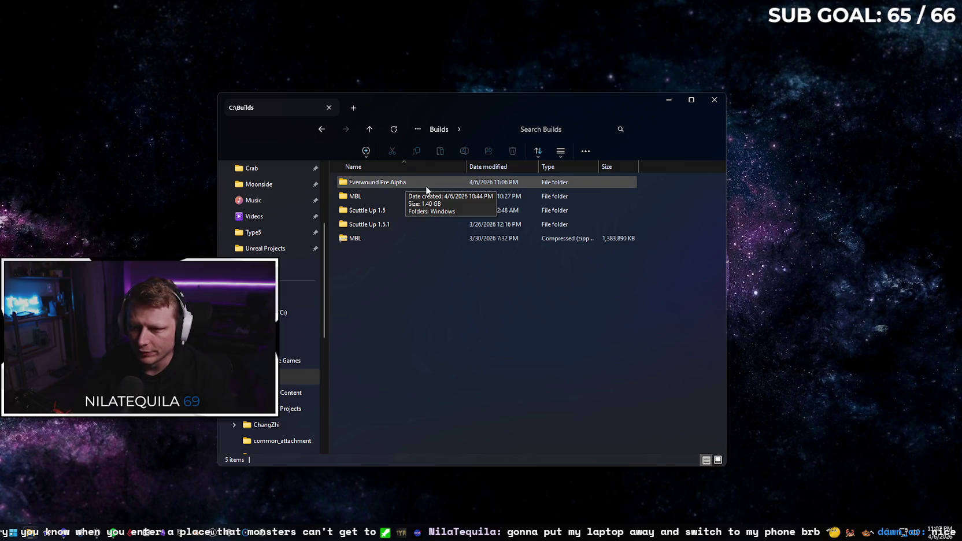
# Step: Go into Everwound Pre Alpha\Windows and launch Everwound.exe
pyautogui.doubleClick(426, 184)
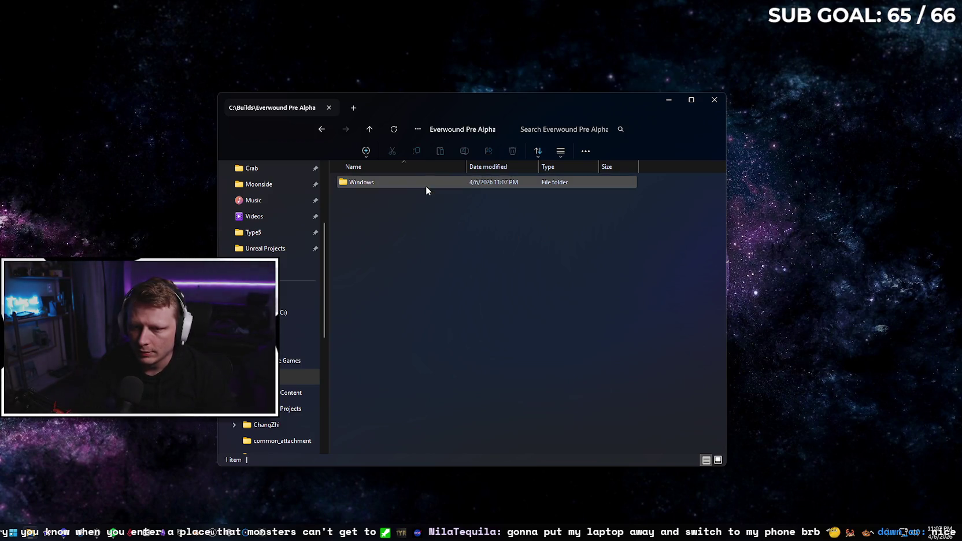
pyautogui.doubleClick(425, 186)
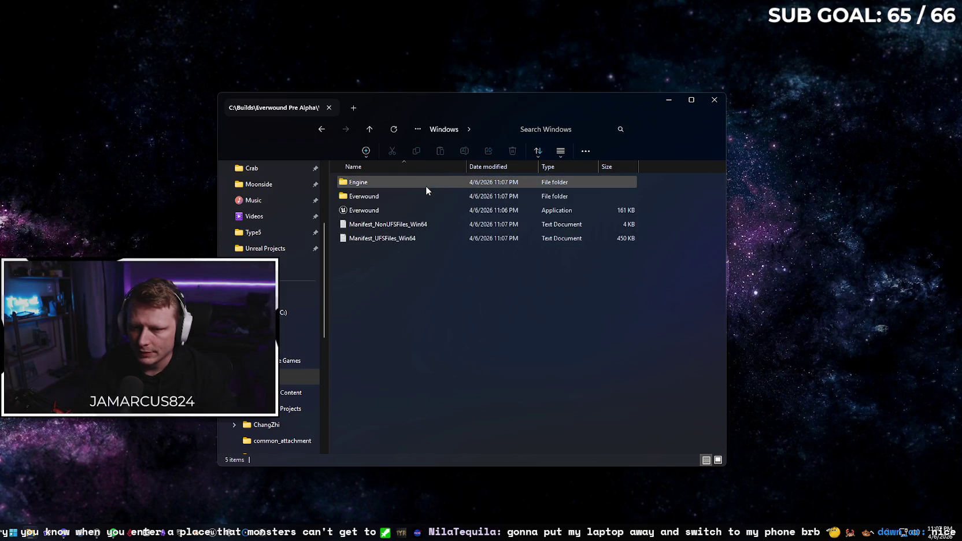
pyautogui.doubleClick(412, 212)
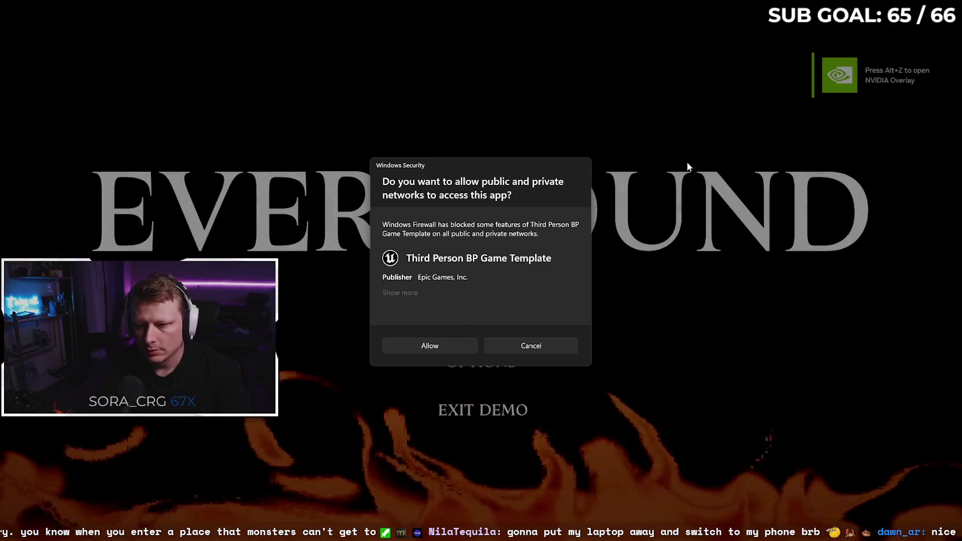
# Step: Allow Everwound network access in the Windows Firewall prompt
pyautogui.press('super+shift+s')
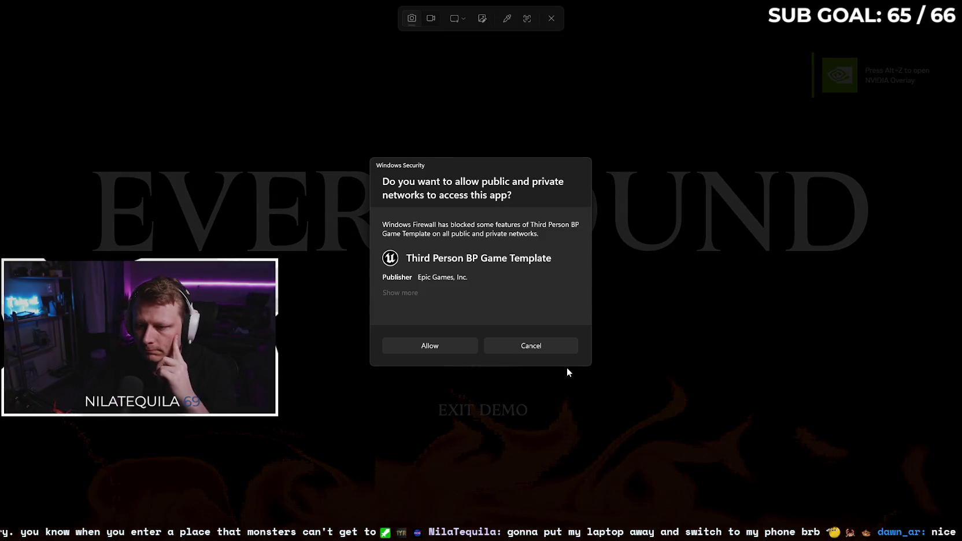
pyautogui.click(453, 343)
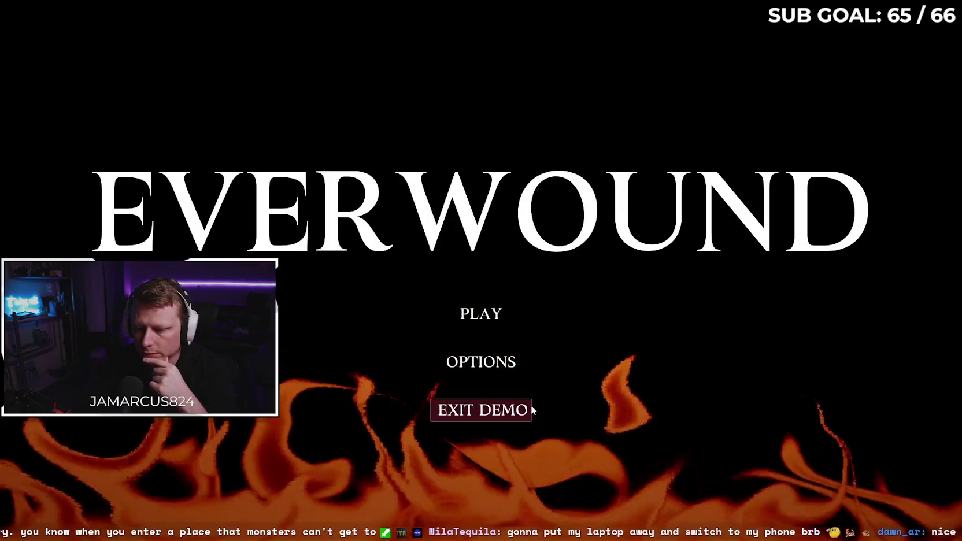
# Step: Raise the Music volume in the Audio options from 0 to 100 and return to the main menu
pyautogui.click(517, 366)
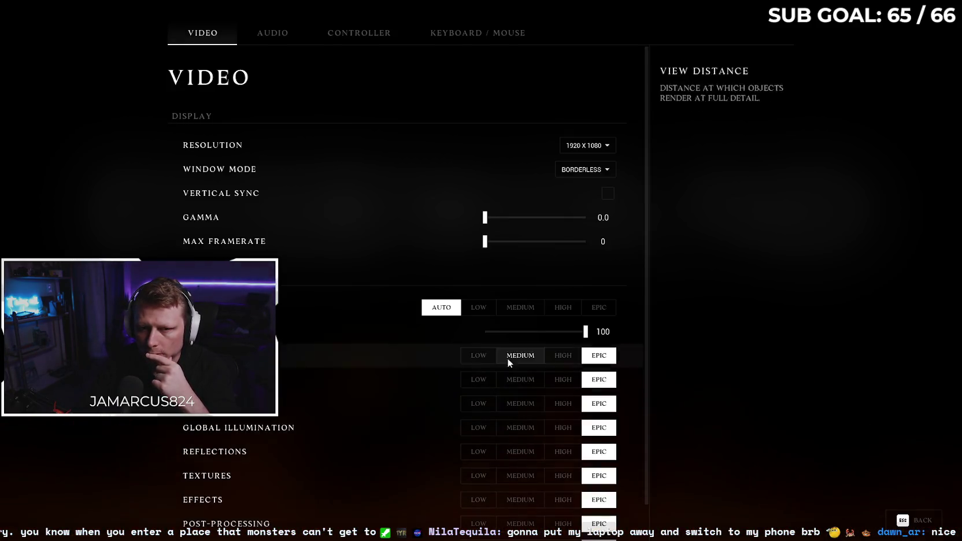
pyautogui.click(263, 35)
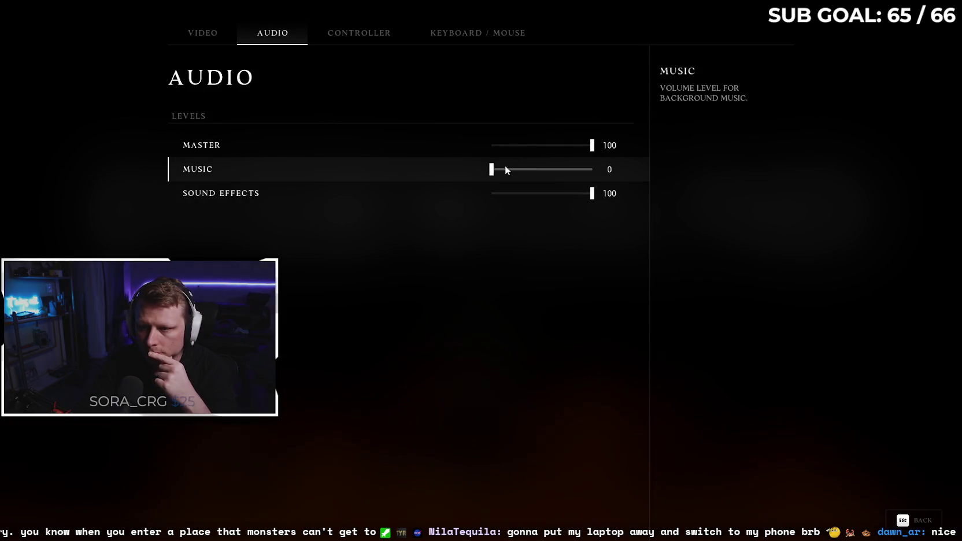
pyautogui.moveTo(505, 169); pyautogui.dragTo(636, 175)
pyautogui.click(210, 35)
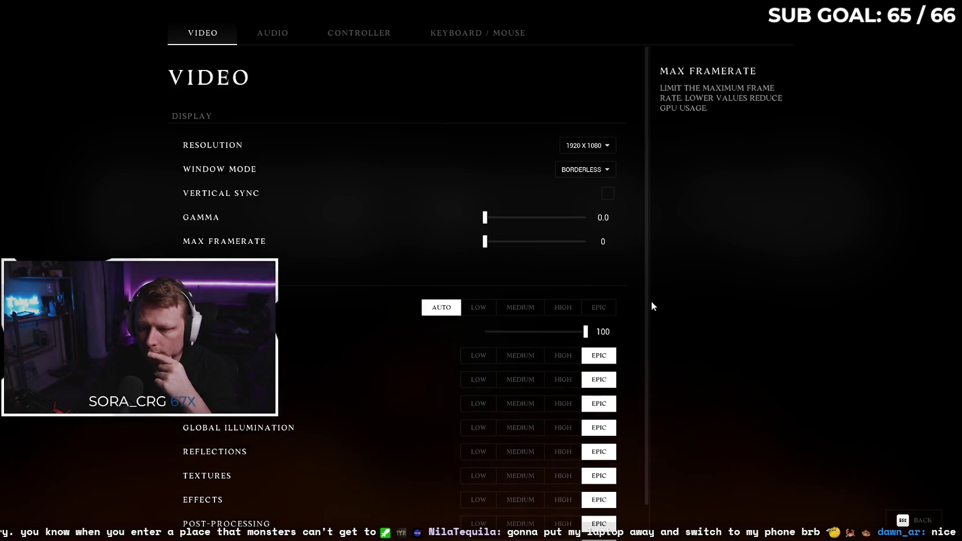
pyautogui.scroll(-1, 653, 347)
pyautogui.scroll(1, 655, 351)
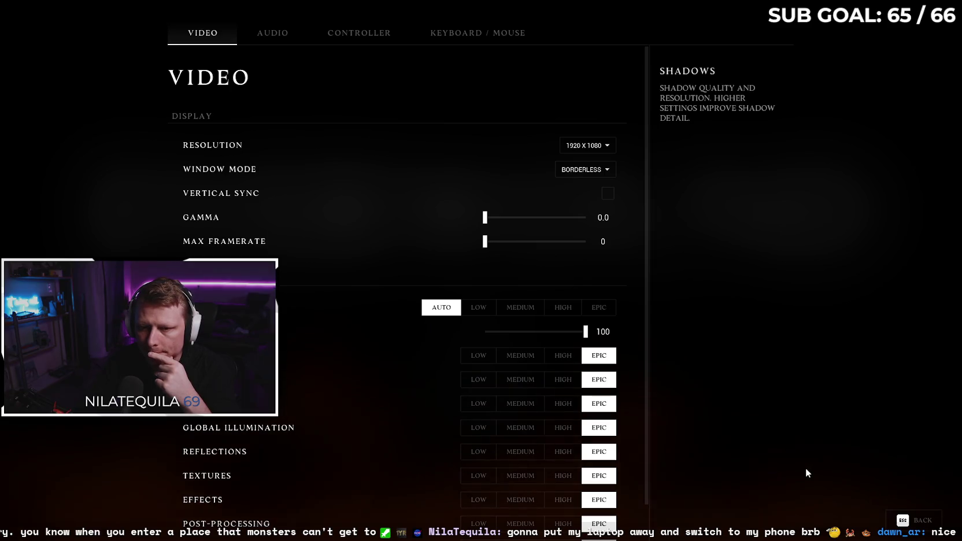
pyautogui.click(920, 523)
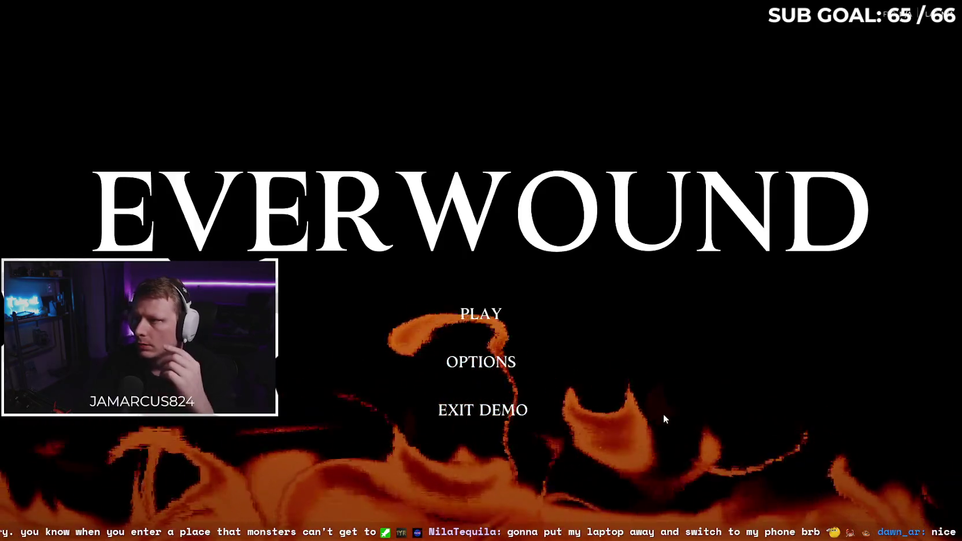
# Step: Recheck the Audio tab, set Music back to 100, and start playing
pyautogui.click(523, 364)
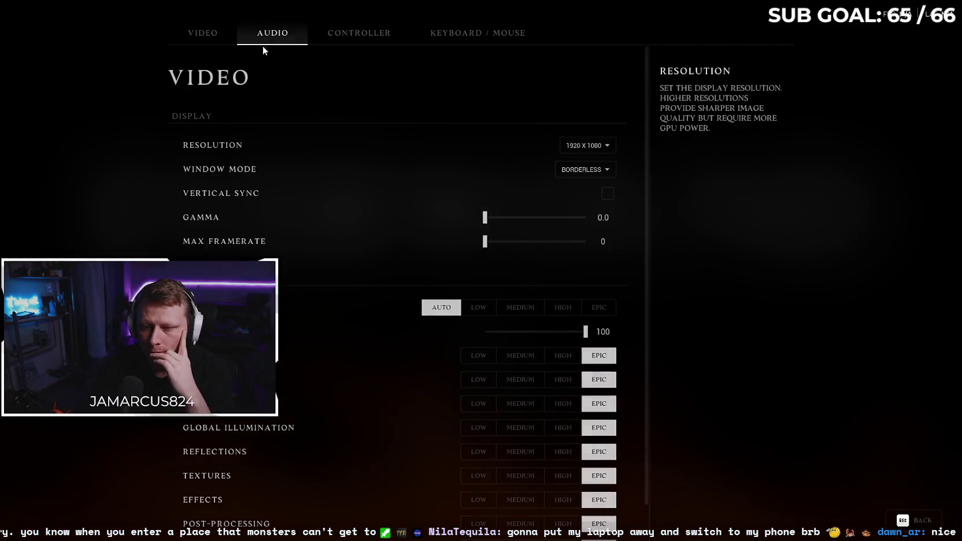
pyautogui.click(264, 35)
pyautogui.moveTo(591, 170)
pyautogui.mouseDown()
pyautogui.moveTo(480, 173)
pyautogui.moveTo(683, 178)
pyautogui.mouseUp()
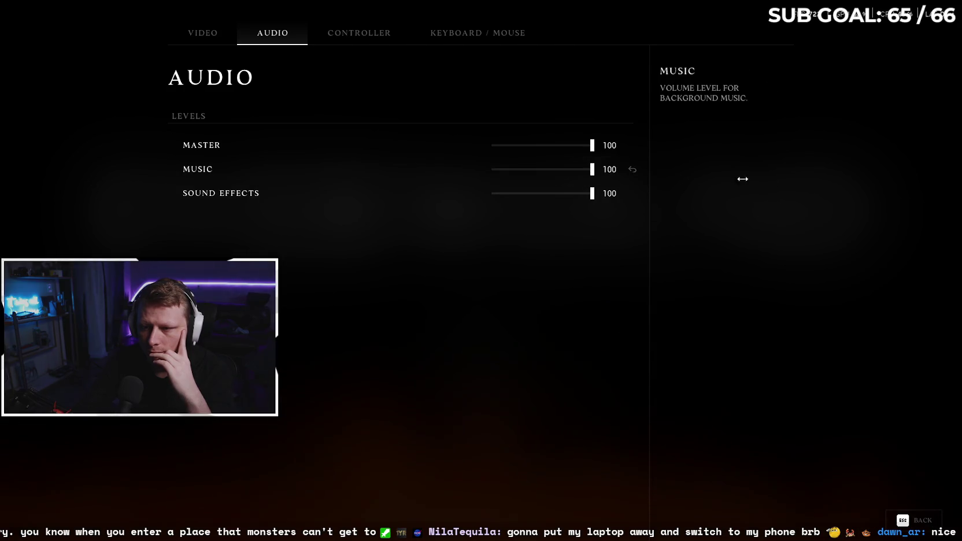
pyautogui.click(913, 520)
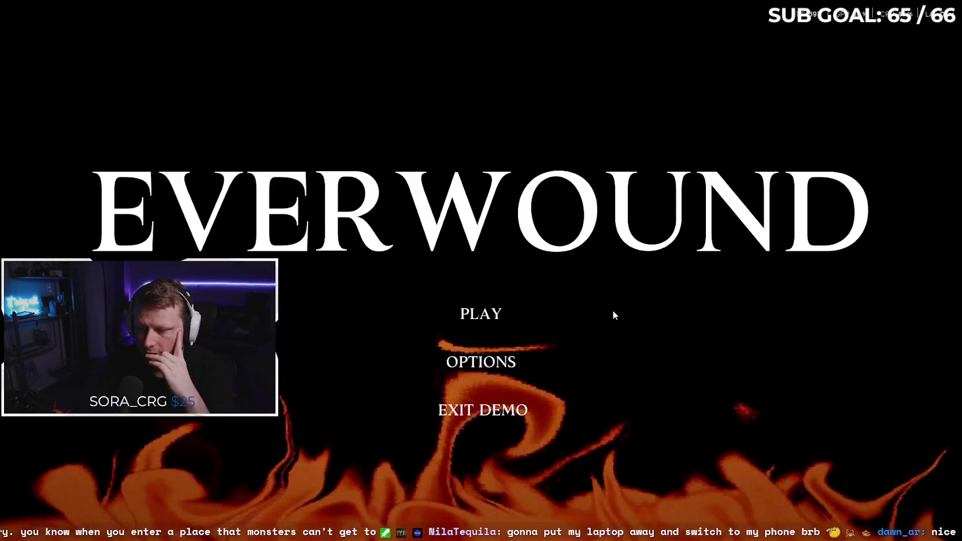
pyautogui.click(511, 315)
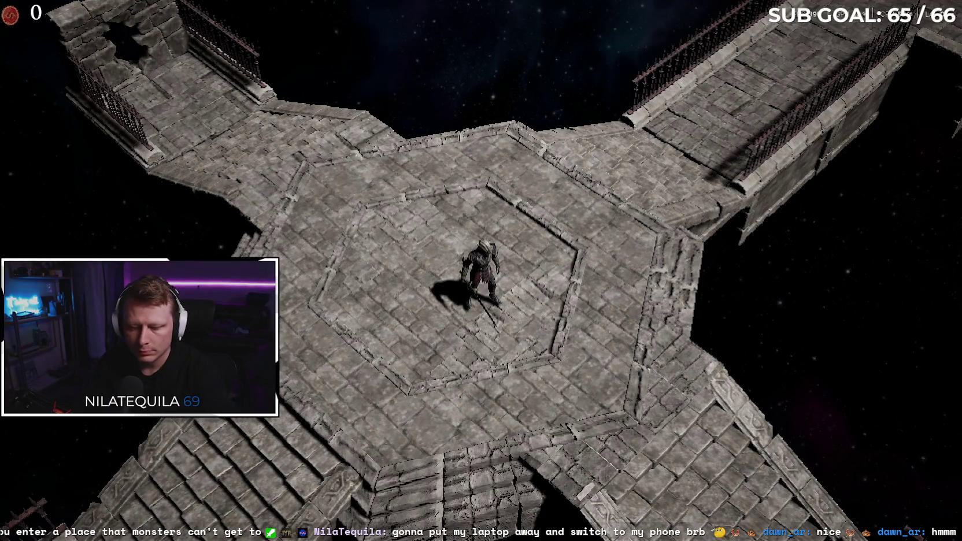
# Step: Walk the character across the platform, down the stairs, along the bridge and off the ledge
pyautogui.press('d')
pyautogui.press('s')
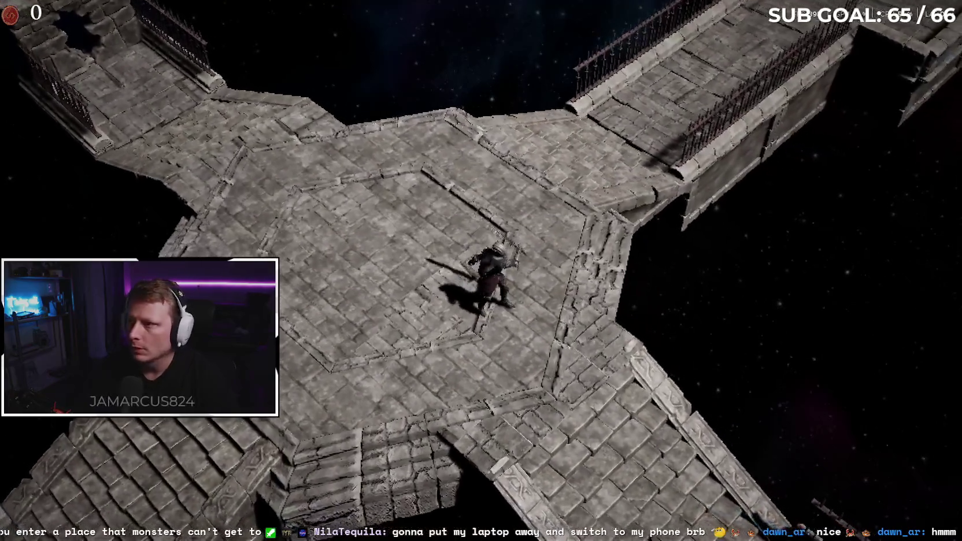
pyautogui.press('s')
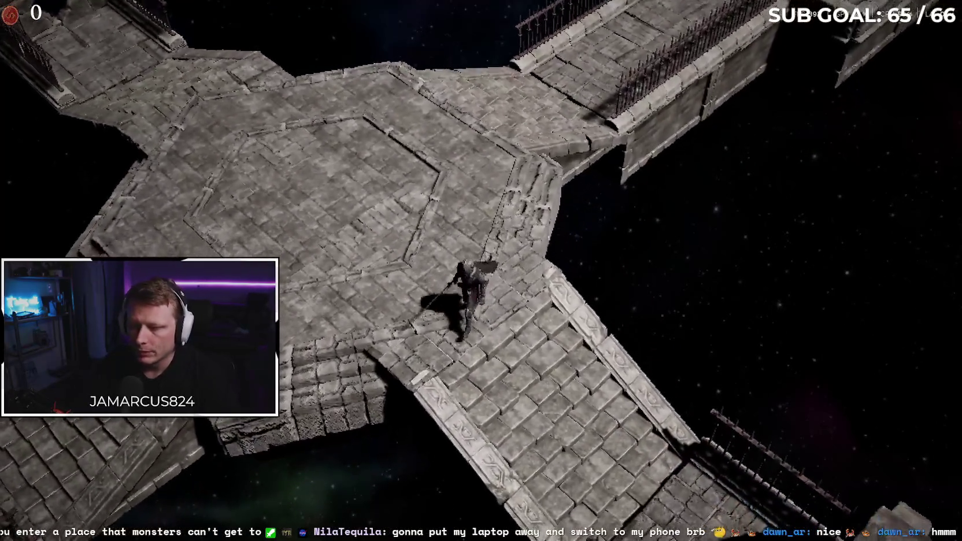
pyautogui.press('s')
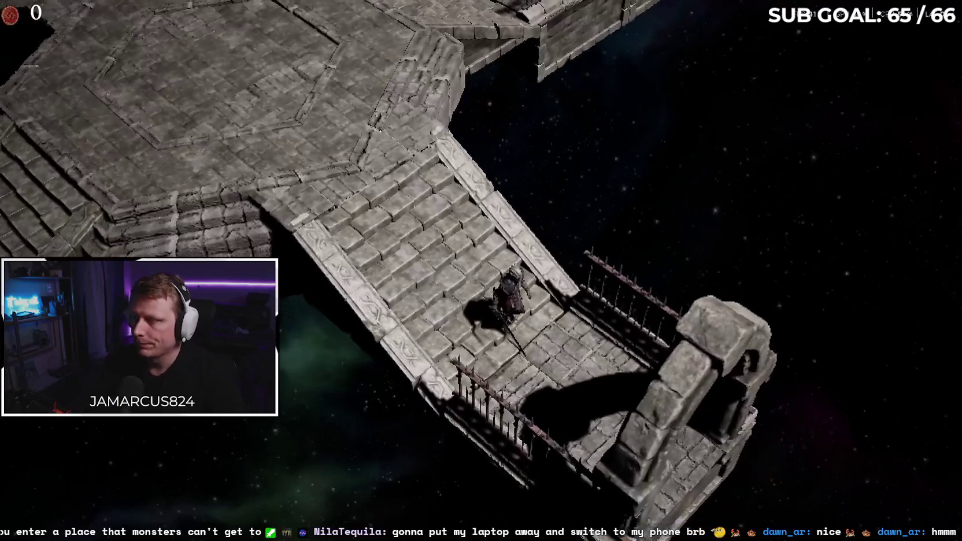
pyautogui.press('s')
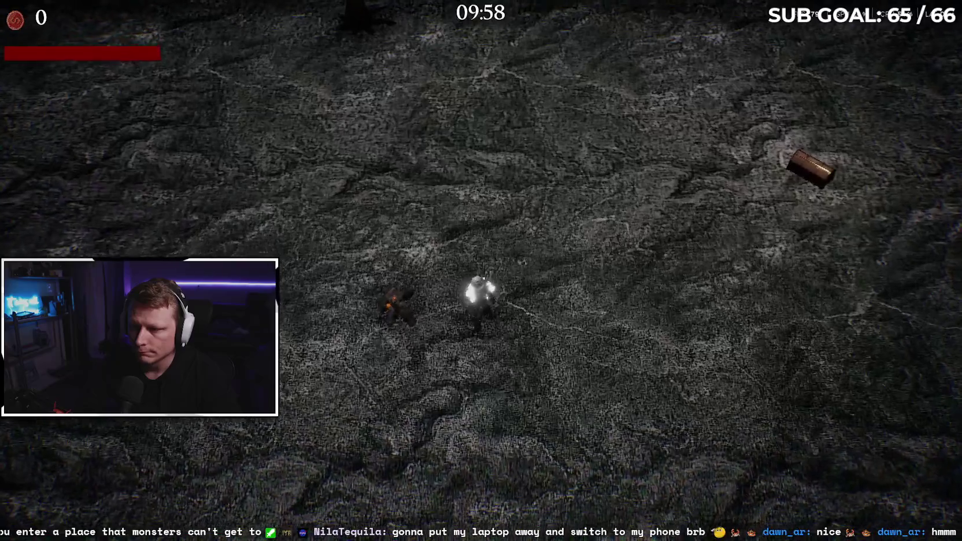
# Step: Walk to the chest, take the Violent Slash upgrade and fight the nearby enemy
pyautogui.press('d')
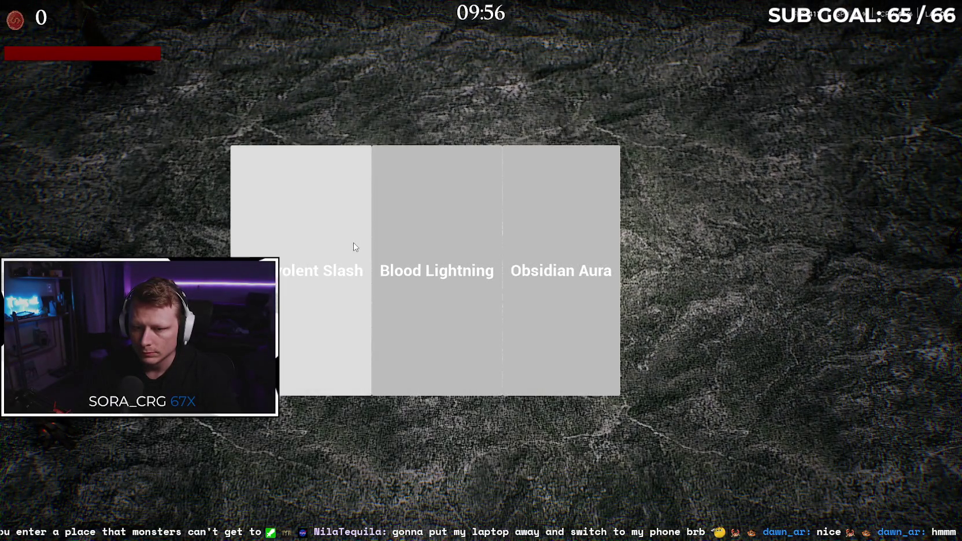
pyautogui.click(353, 243)
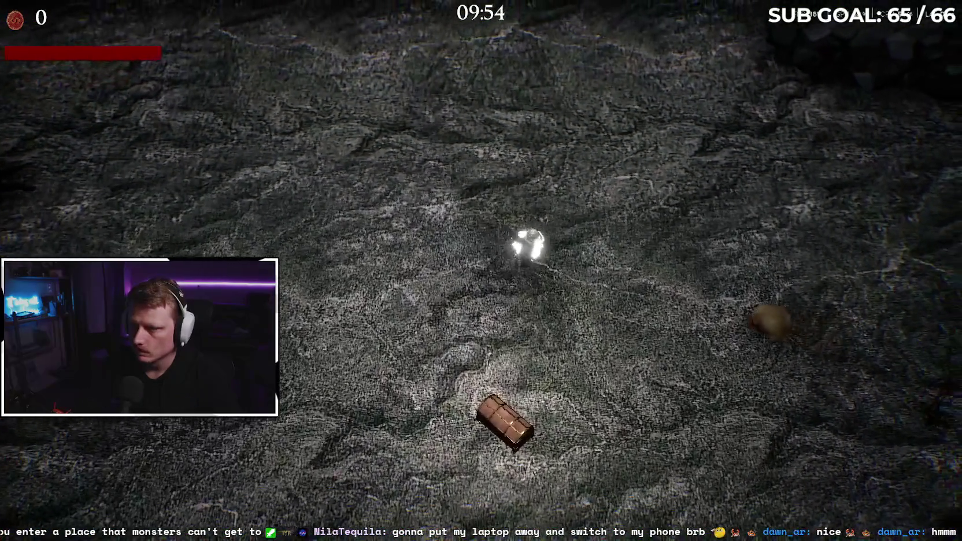
pyautogui.press('a')
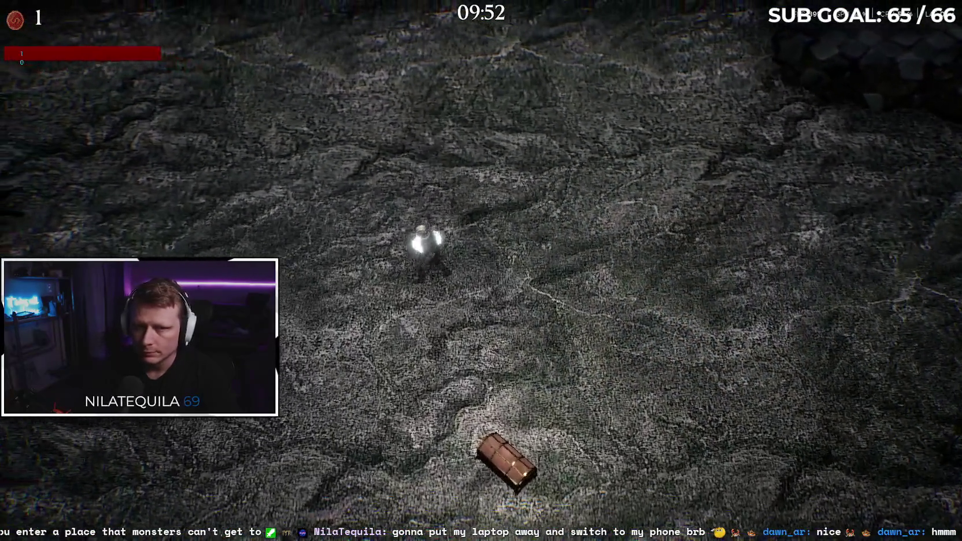
pyautogui.press('w')
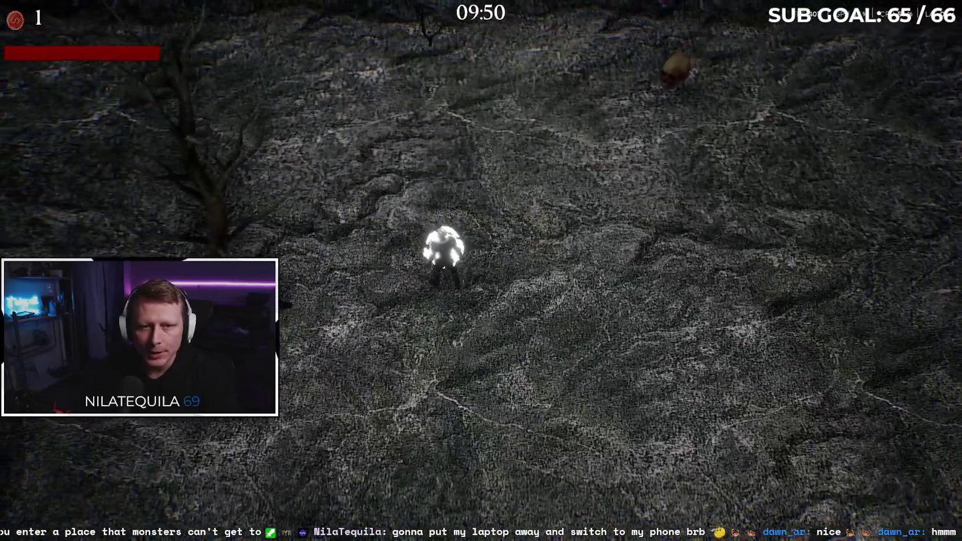
pyautogui.press('a')
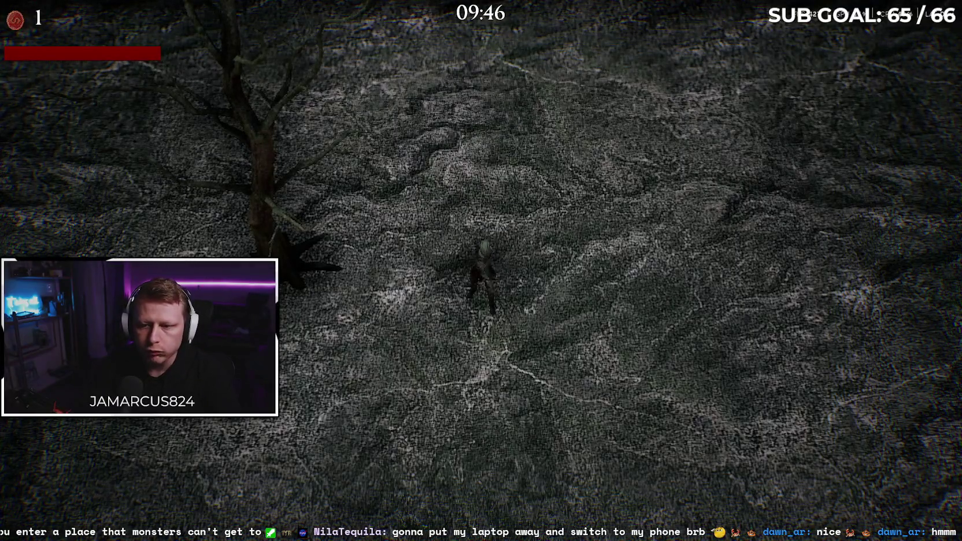
# Step: Move up-left past the trees toward the stone ruins, killing enemies until 5 kills
pyautogui.press('w')
pyautogui.press('d')
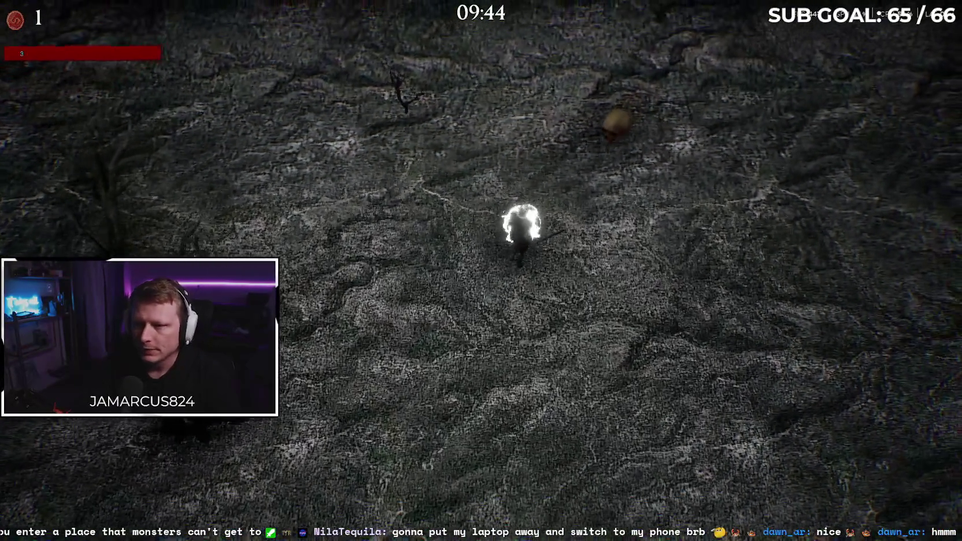
pyautogui.press('a')
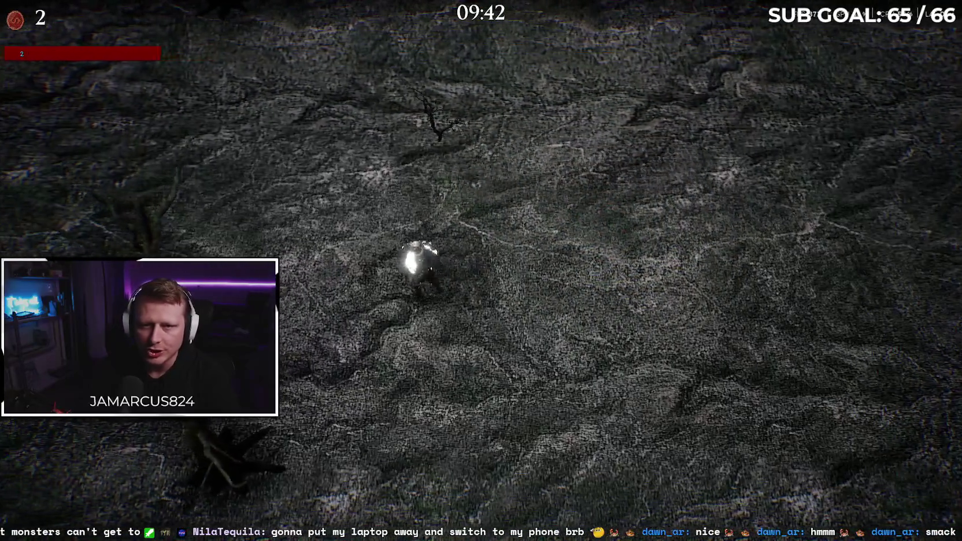
pyautogui.press('w')
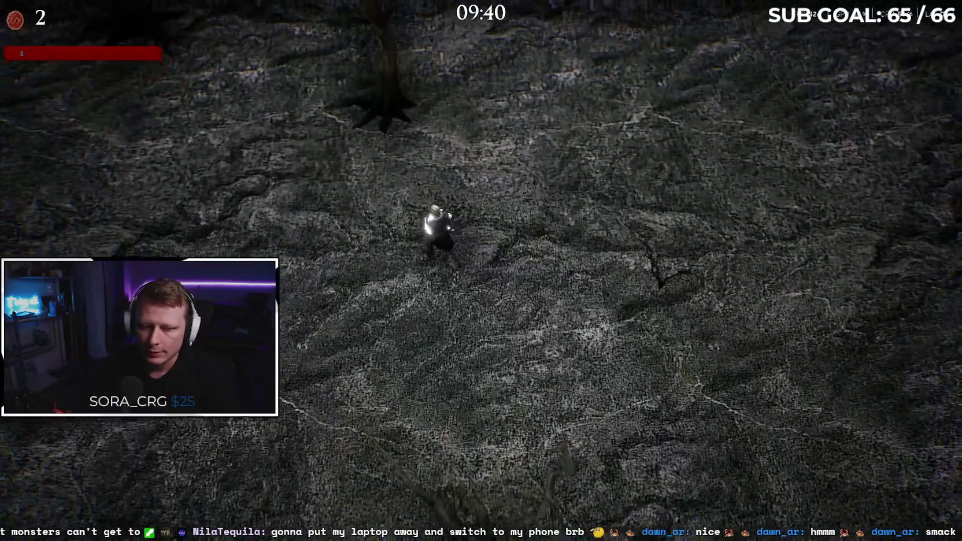
pyautogui.press('w')
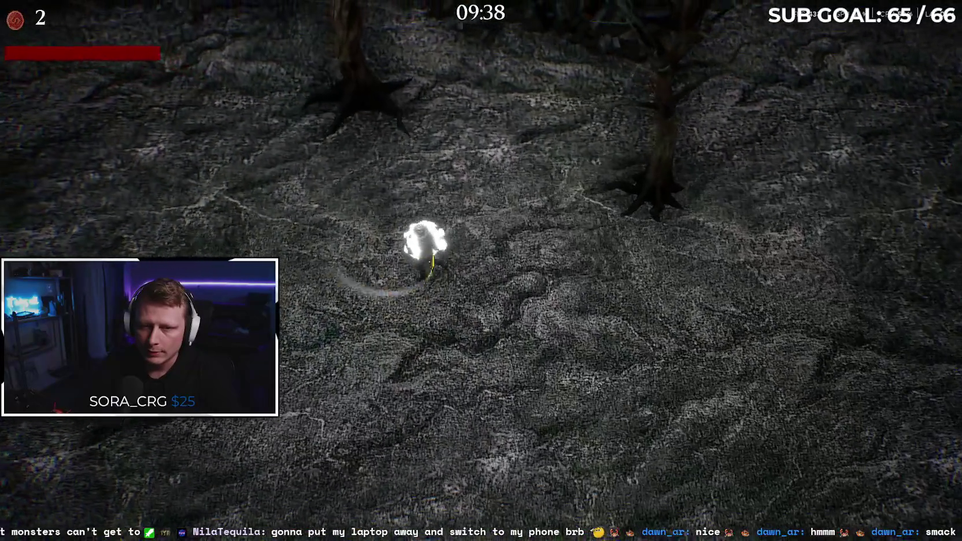
pyautogui.press('w')
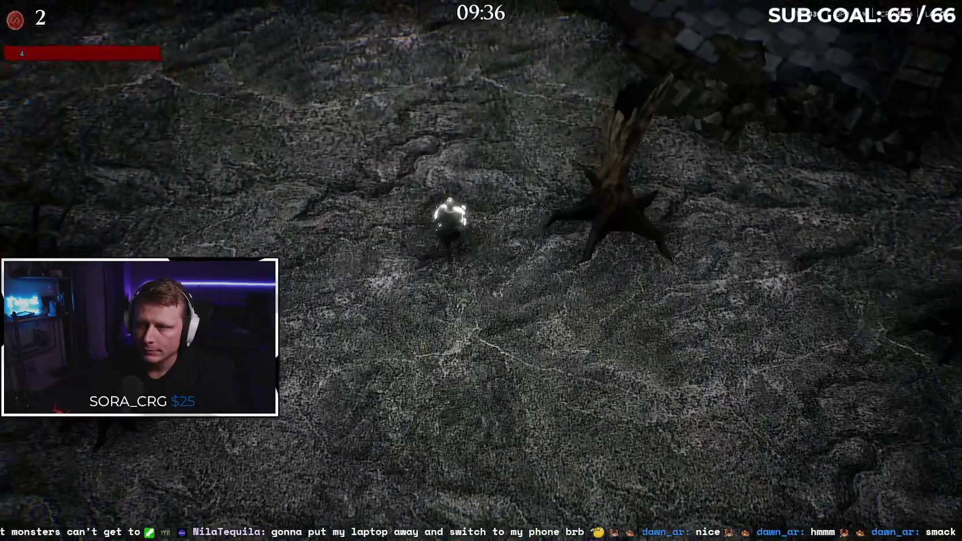
pyautogui.press('w')
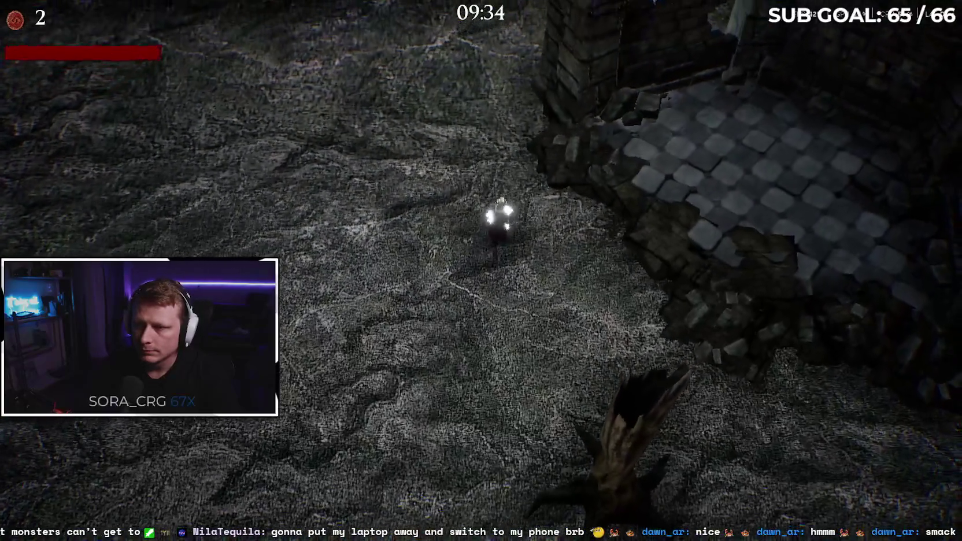
pyautogui.press('w')
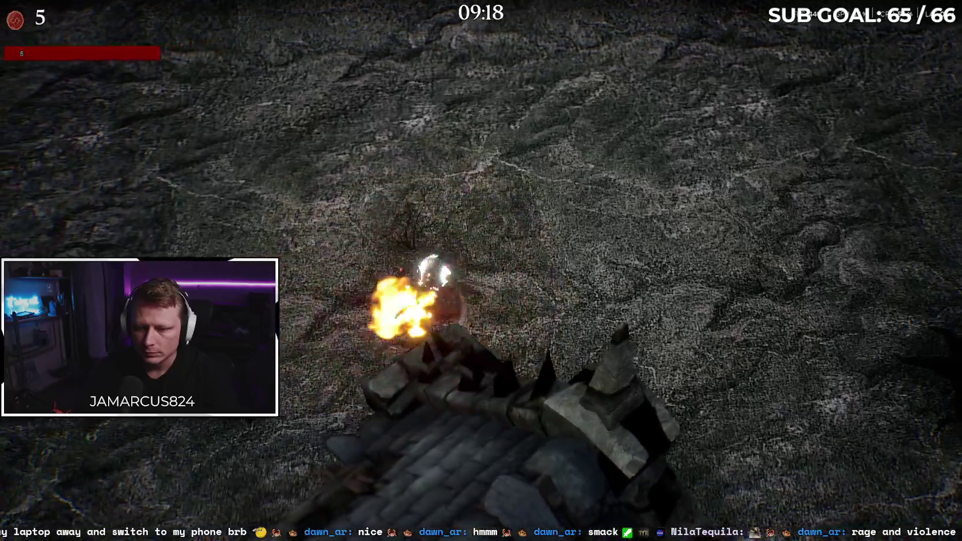
pyautogui.press('a')
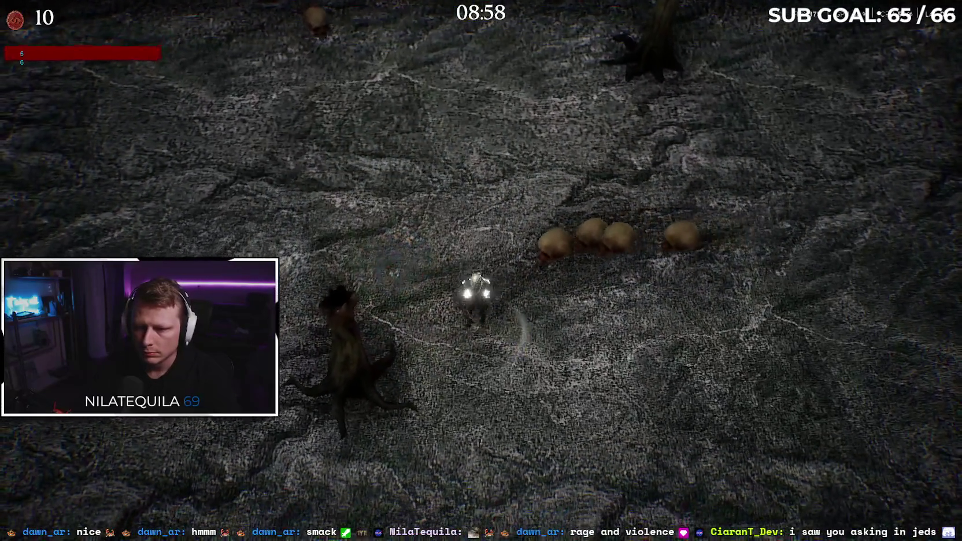
# Step: Keep moving and fighting around the arena until 23 kills trigger the Lightning Cooldown/Obsidian Aura choice
pyautogui.press('s')
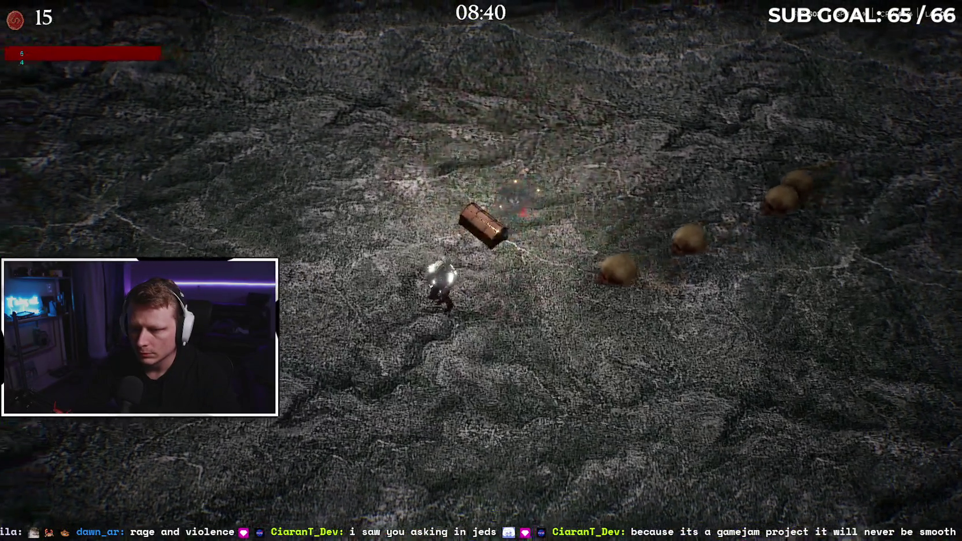
pyautogui.press('a')
pyautogui.press('s')
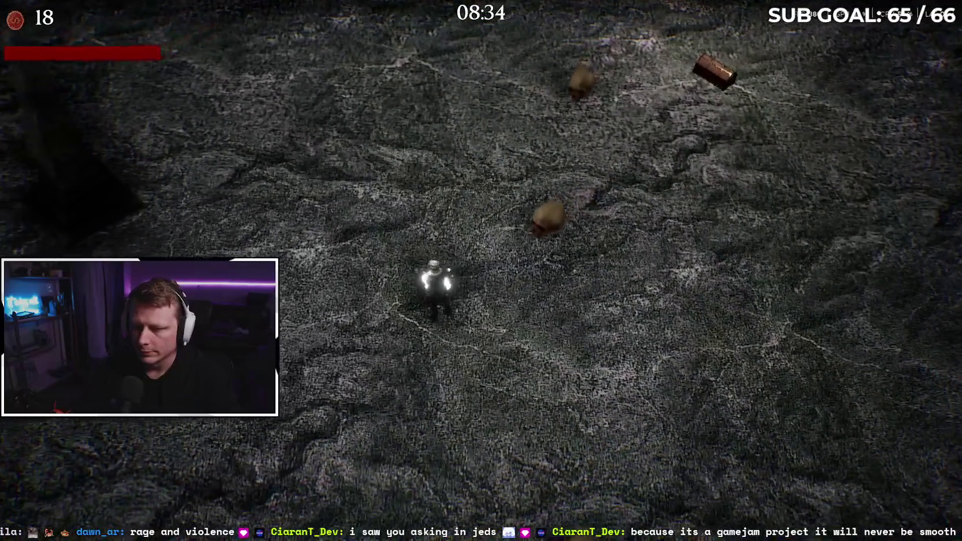
pyautogui.press('d')
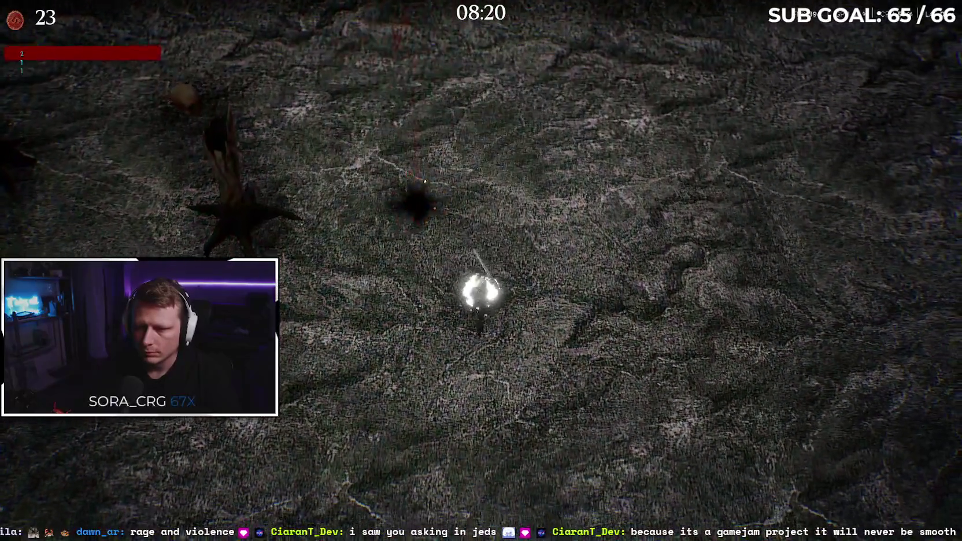
pyautogui.press('a')
pyautogui.press('s')
pyautogui.press('s')
pyautogui.press('d')
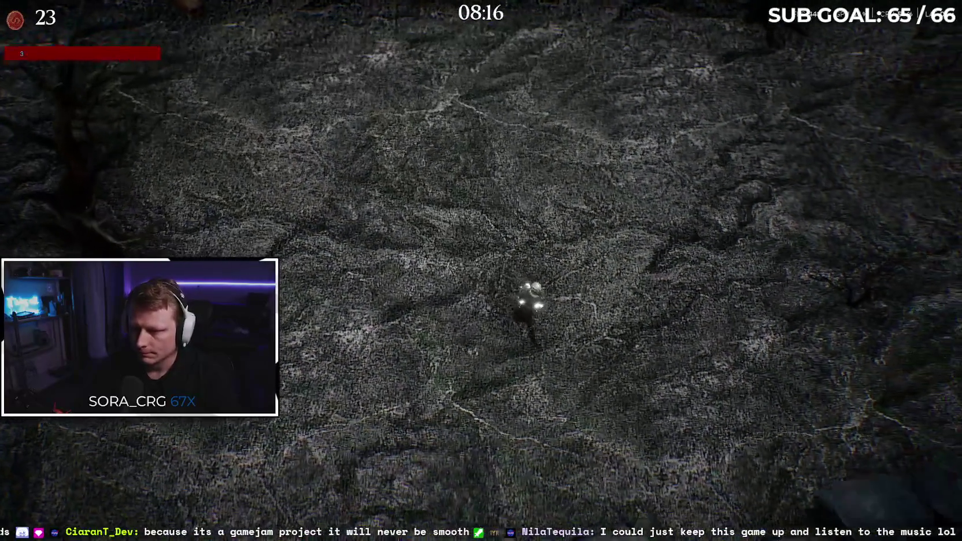
# Step: Move down-right away from the wall and take the Obsidian Aura upgrade
pyautogui.press('w')
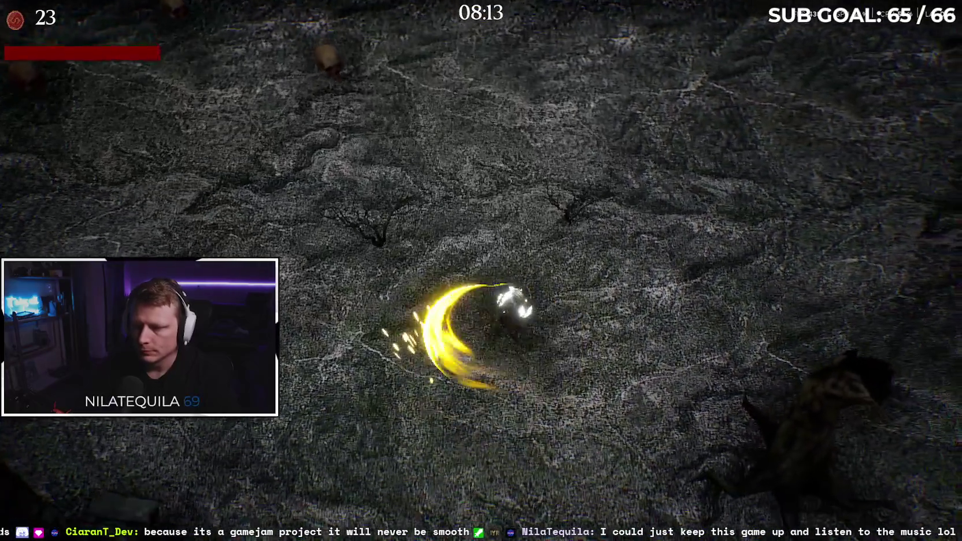
pyautogui.press('s')
pyautogui.press('d')
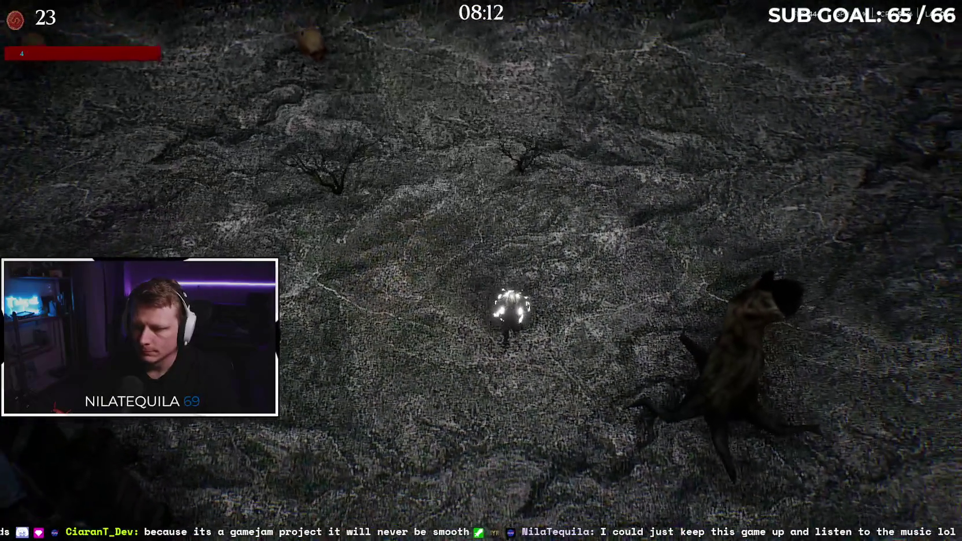
pyautogui.press('s')
pyautogui.press('d')
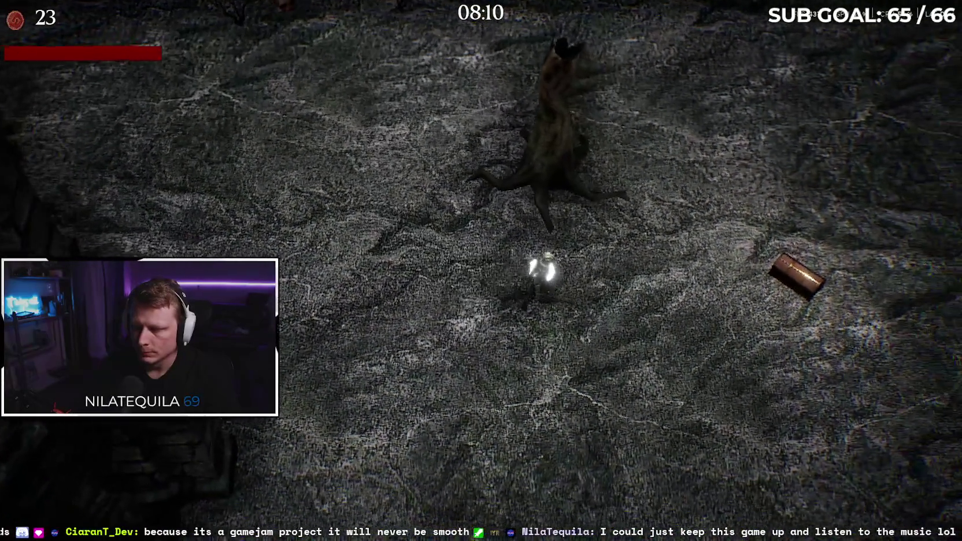
pyautogui.press('d')
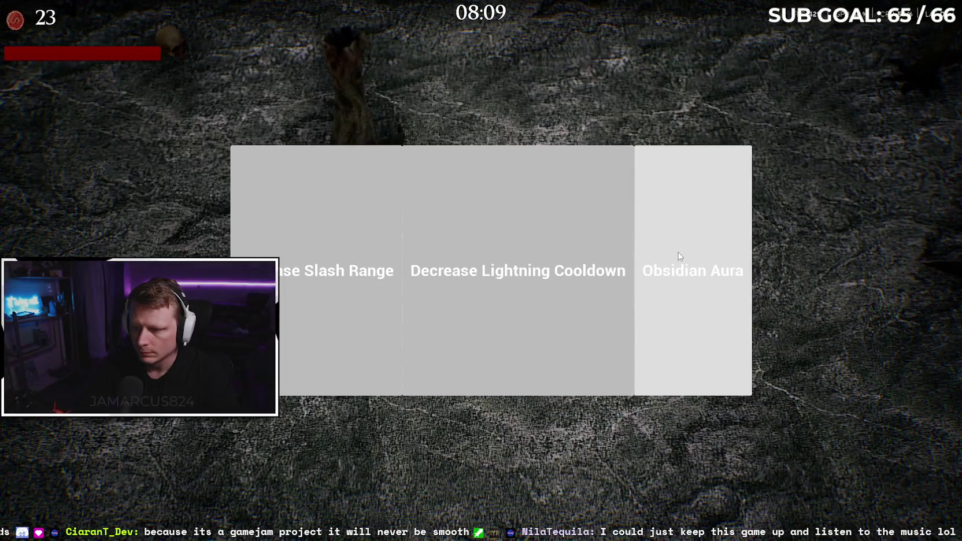
pyautogui.click(679, 256)
# Step: Run right past the skull, killing enemies along the way
pyautogui.press('w')
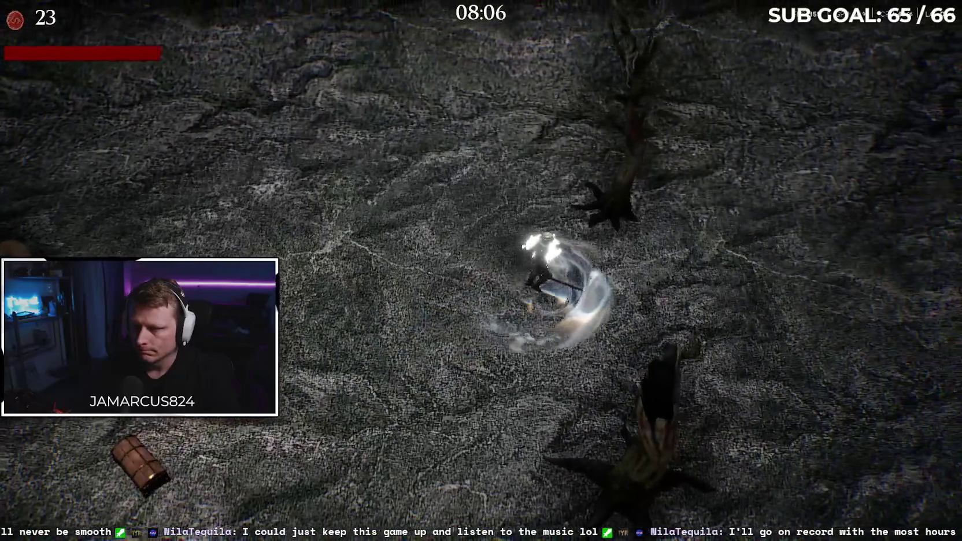
pyautogui.press('d')
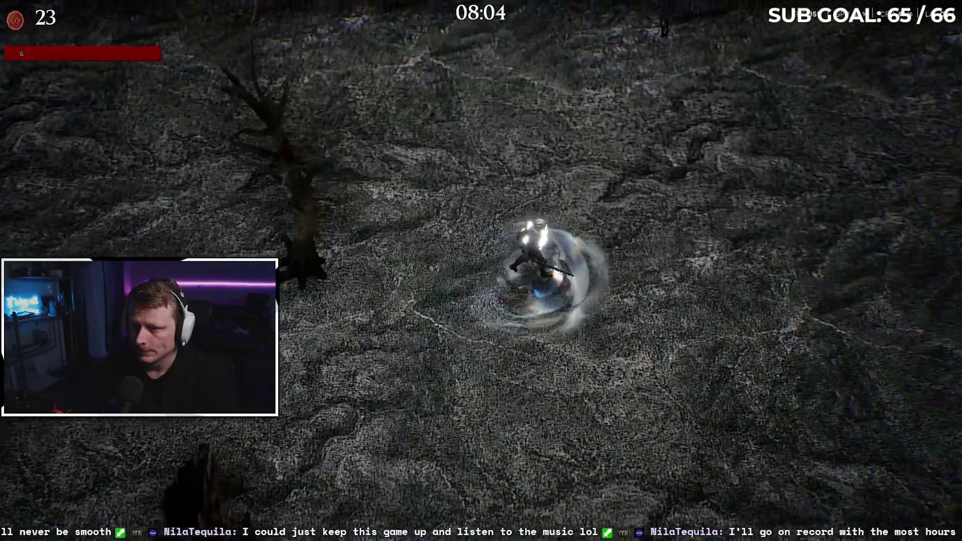
pyautogui.press('d')
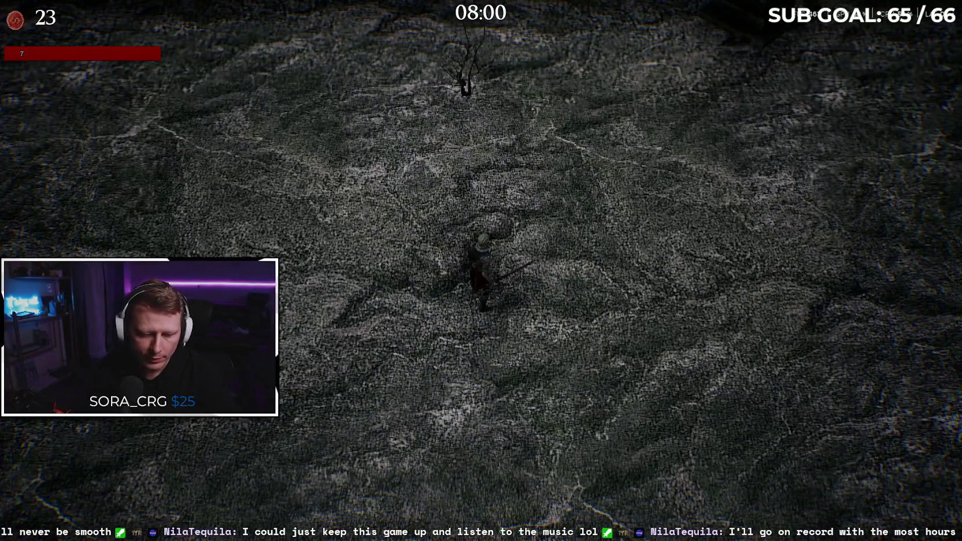
pyautogui.press('d')
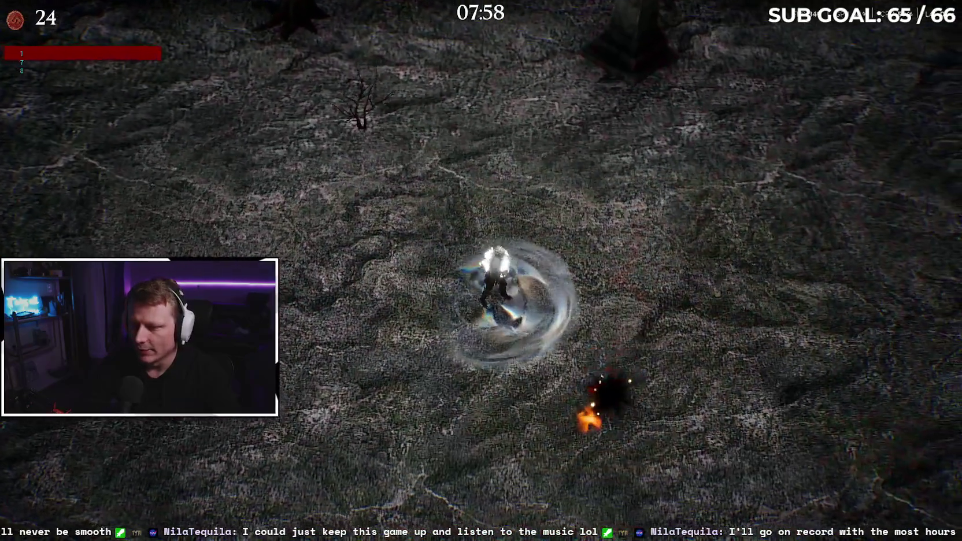
pyautogui.press('d')
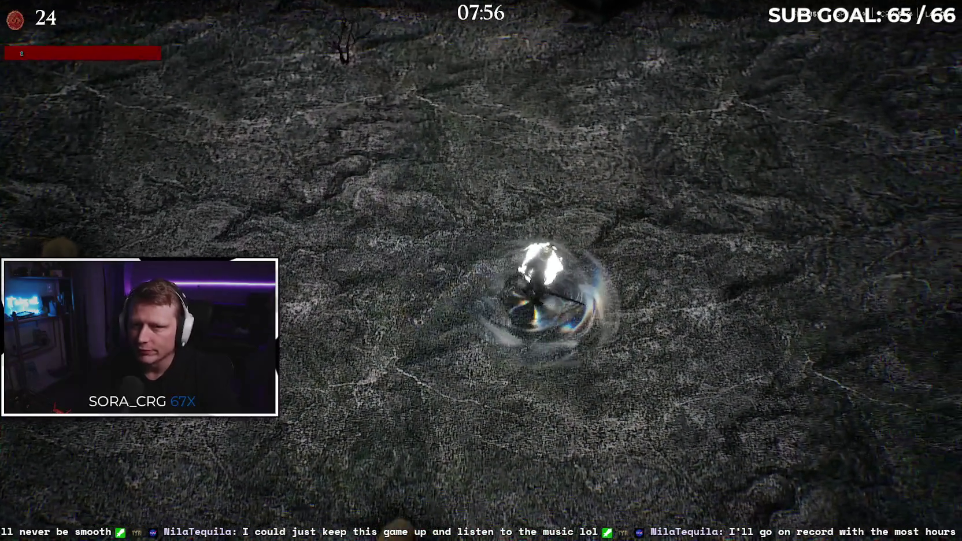
pyautogui.press('d')
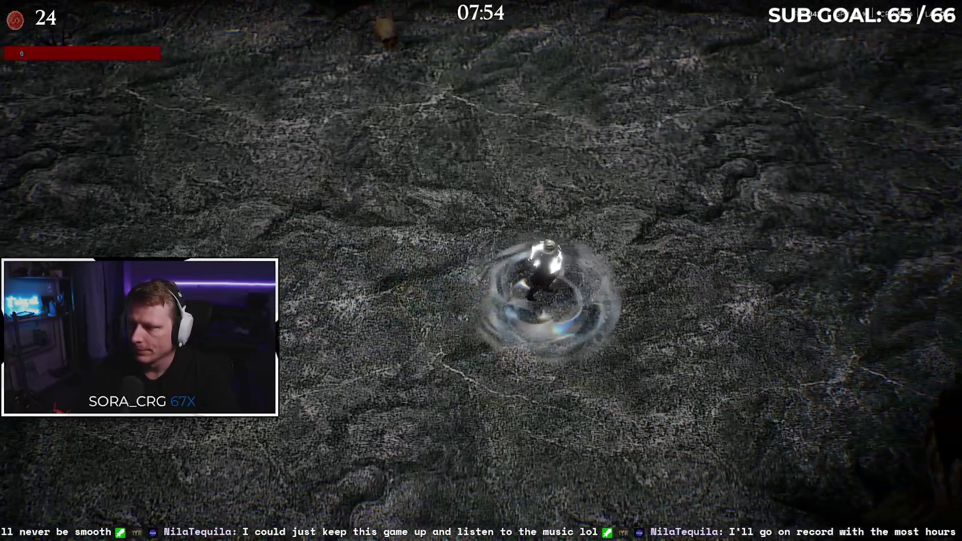
pyautogui.press('d')
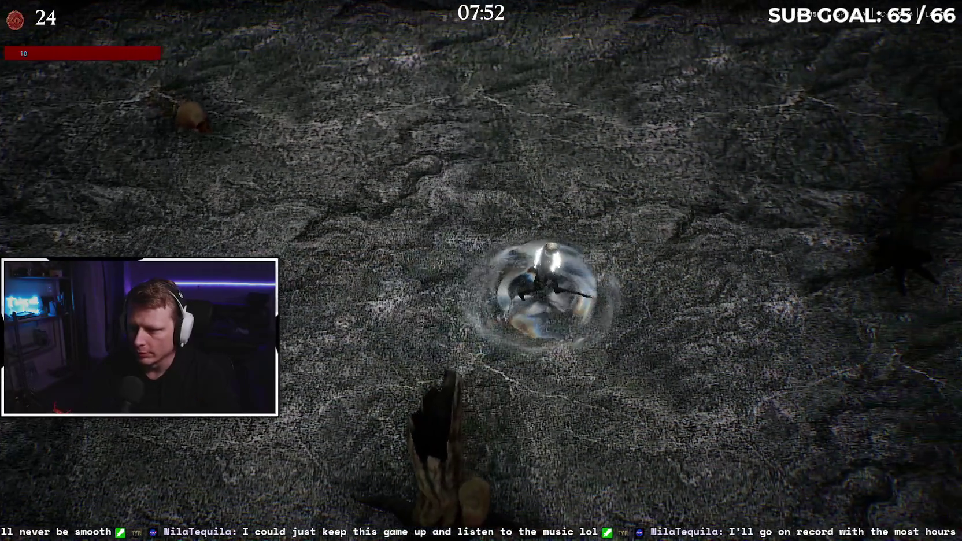
pyautogui.press('d')
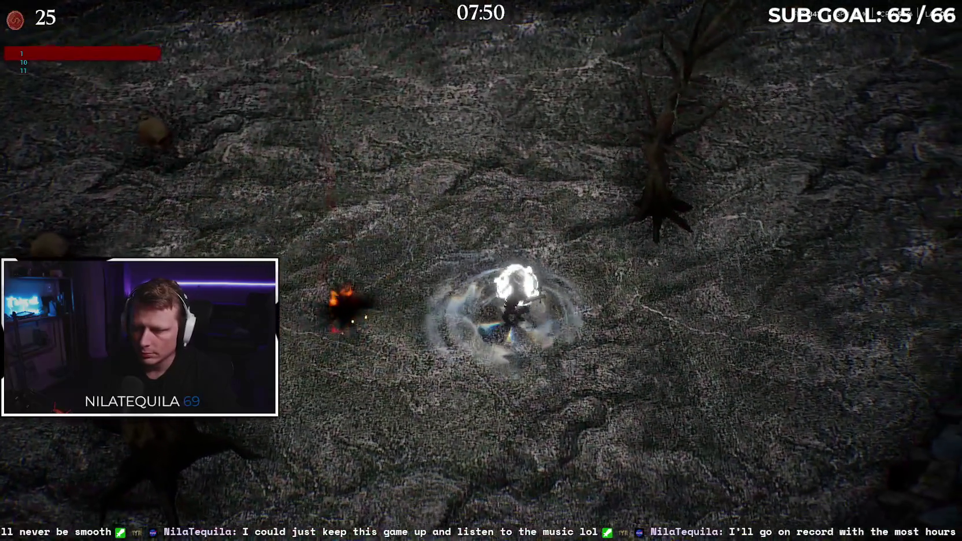
# Step: Weave around the arena and walk onto the treasure chest at 29 kills
pyautogui.press('a')
pyautogui.press('w')
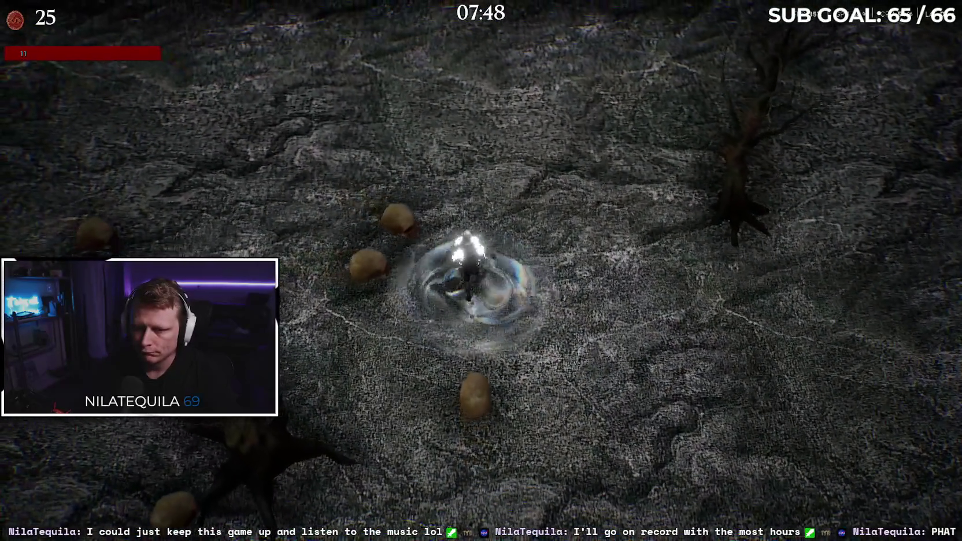
pyautogui.press('d')
pyautogui.press('w')
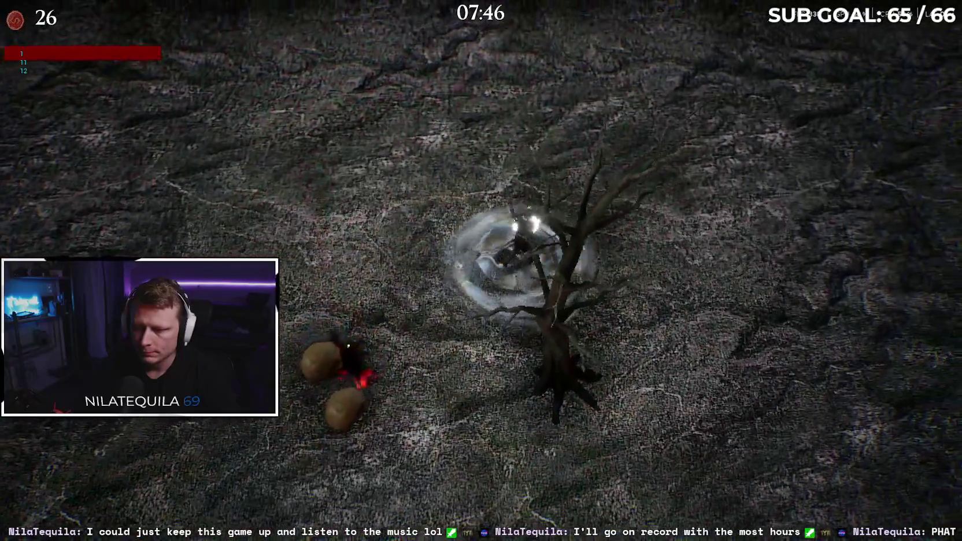
pyautogui.press('d')
pyautogui.press('s')
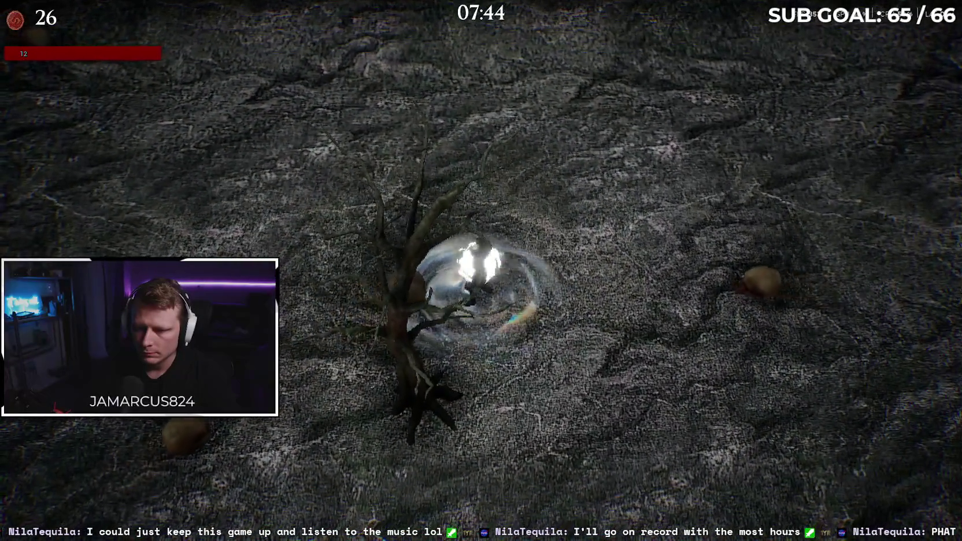
pyautogui.press('w')
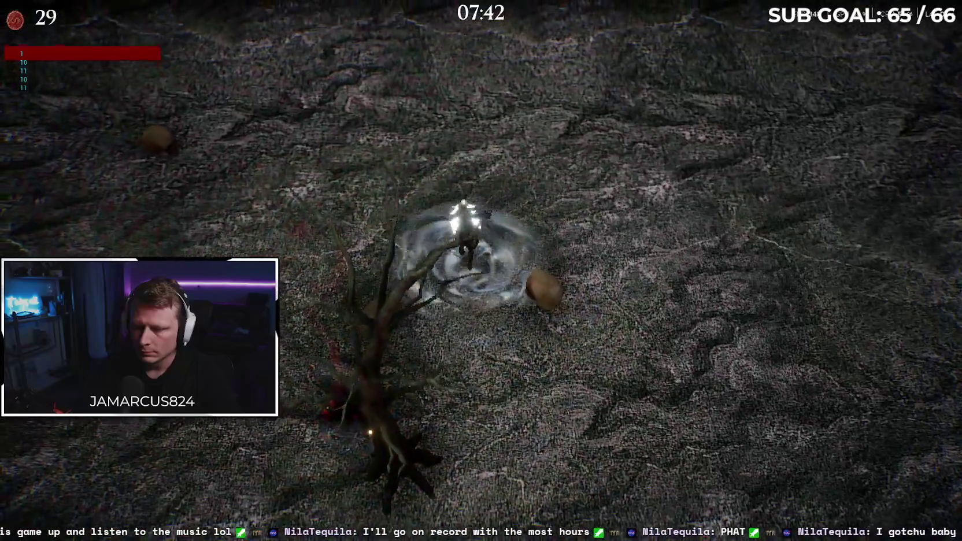
pyautogui.press('d')
pyautogui.press('s')
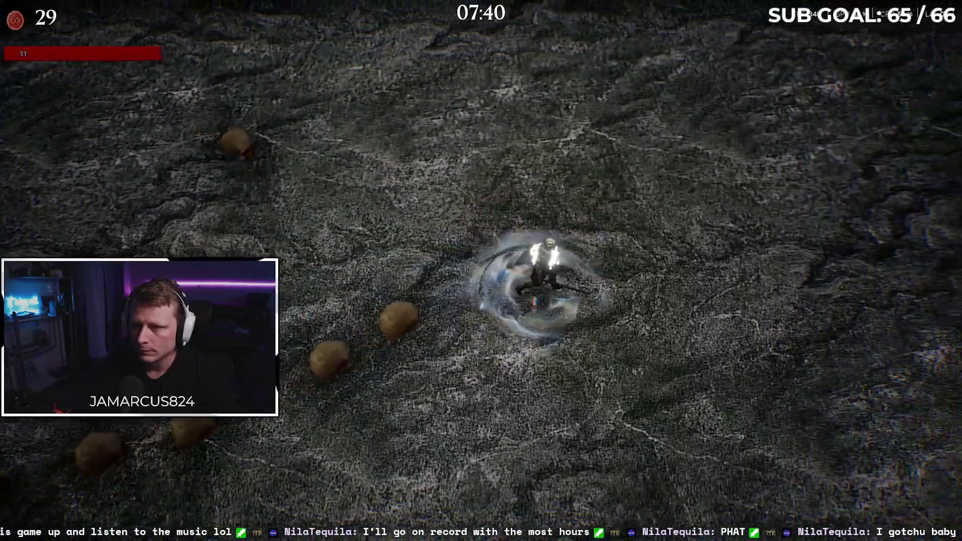
pyautogui.press('d')
pyautogui.press('s')
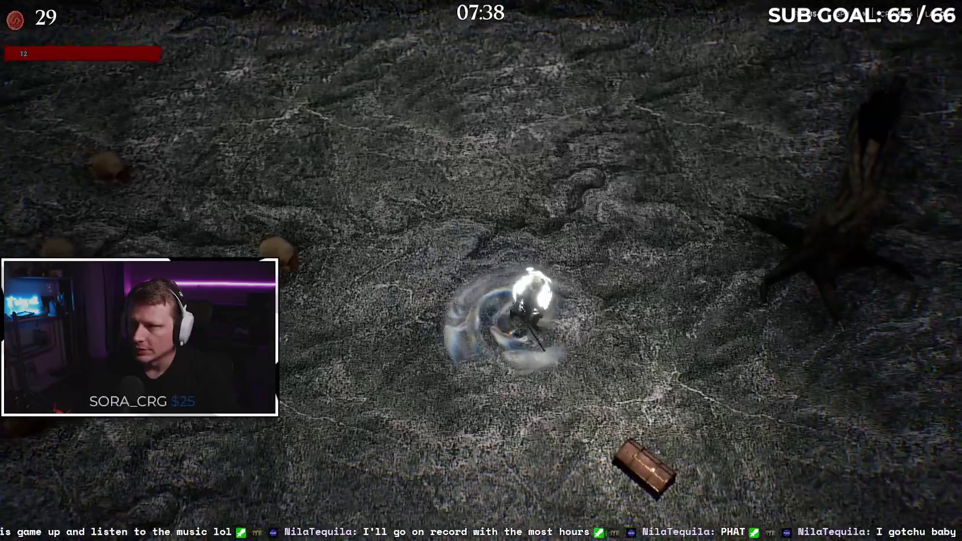
pyautogui.press('s')
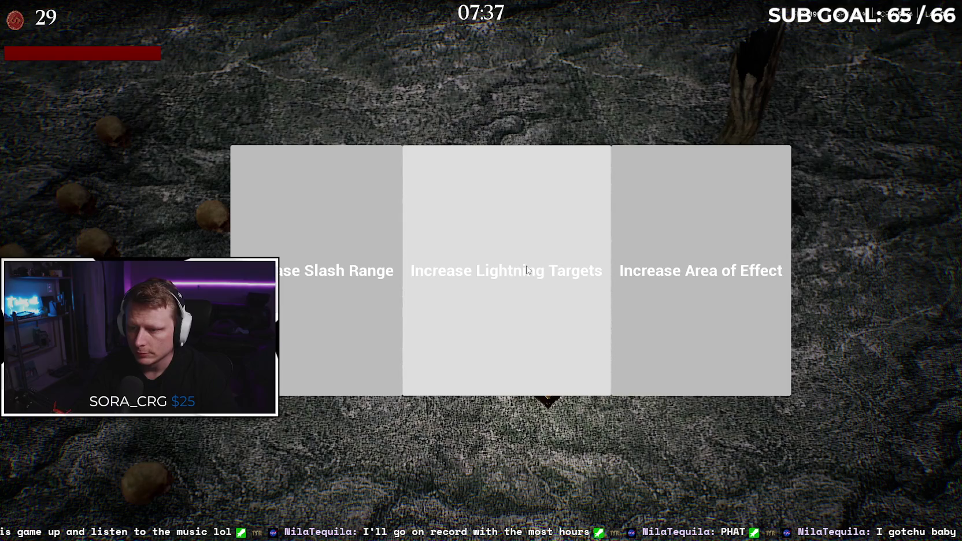
# Step: Take the Increase Lightning Targets upgrade and move into the group of skulls
pyautogui.click(506, 264)
pyautogui.press('d')
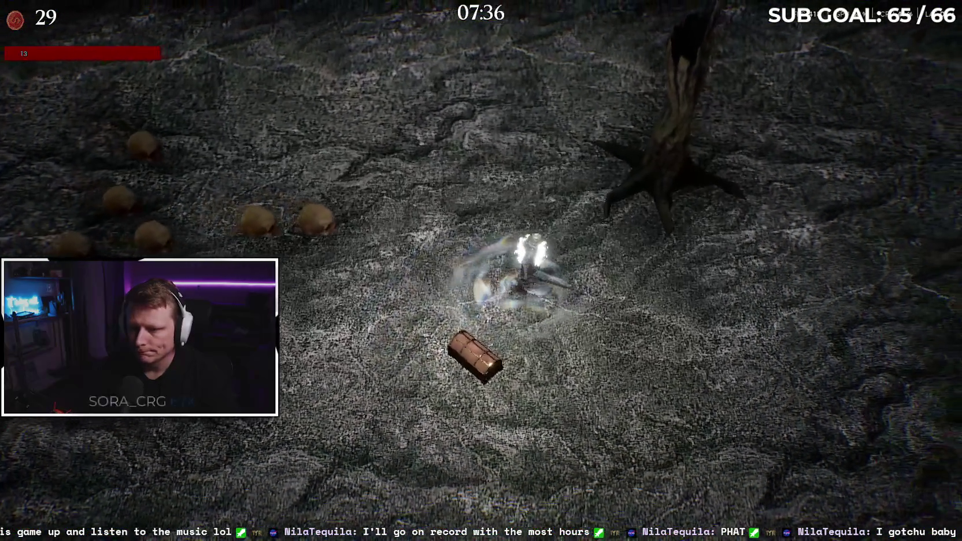
pyautogui.press('d')
pyautogui.press('w')
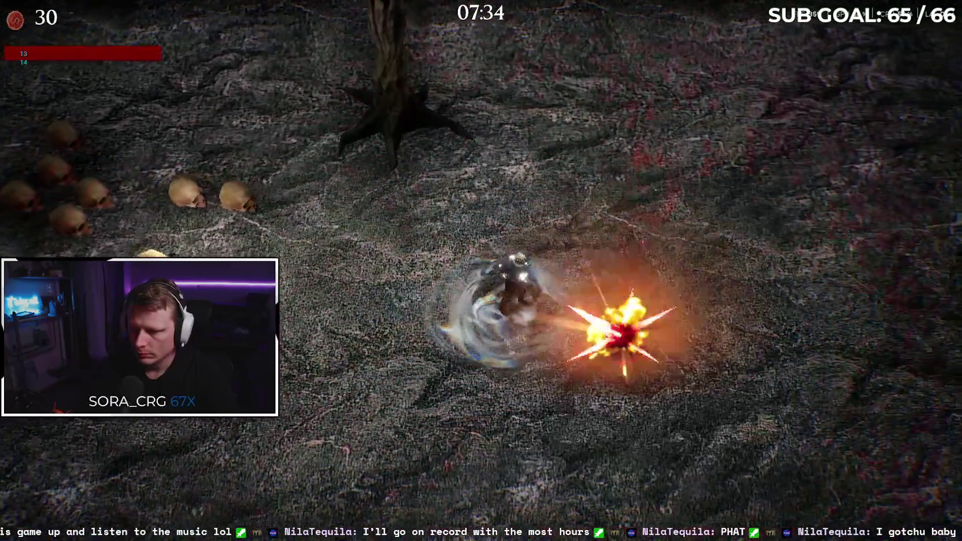
pyautogui.press('a')
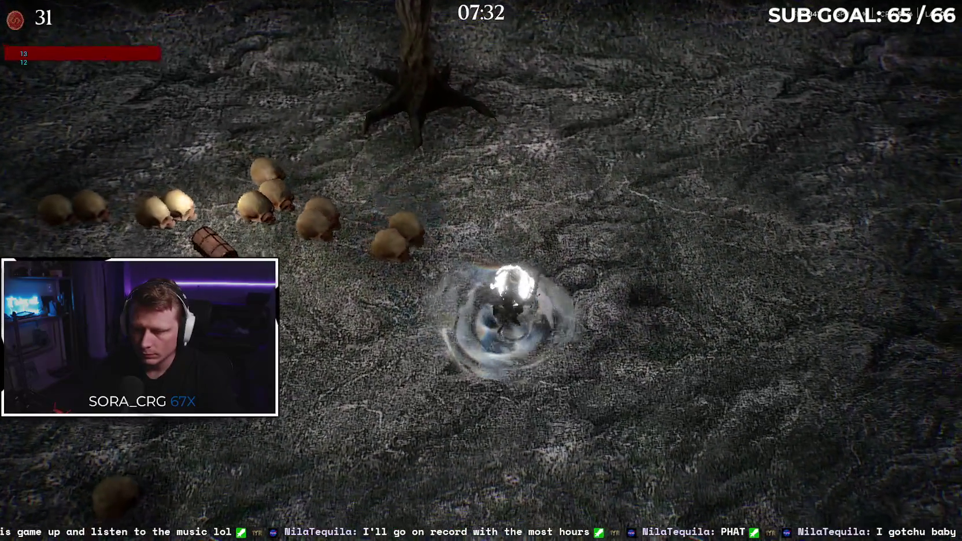
pyautogui.press('s')
pyautogui.press('d')
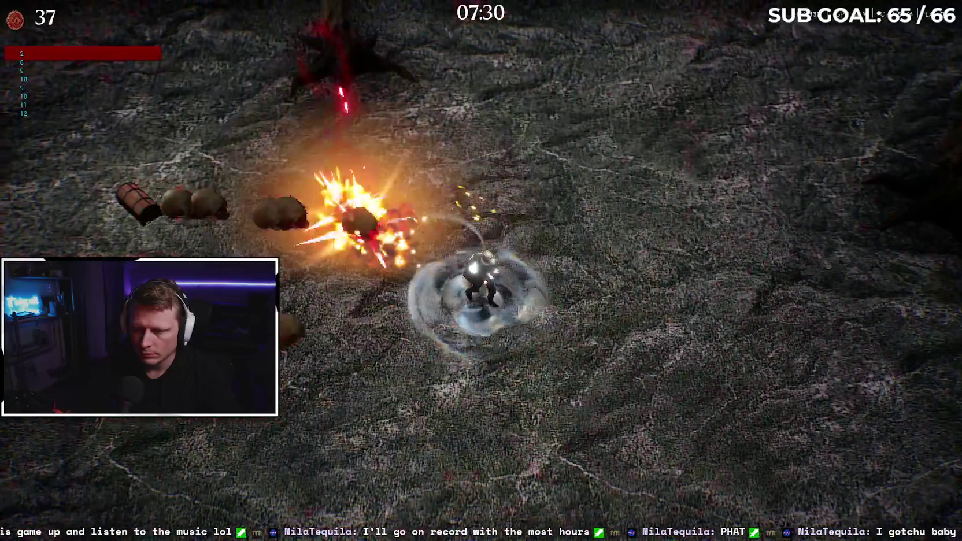
# Step: Sweep right and down through the skulls, then head up and to the left
pyautogui.press('d')
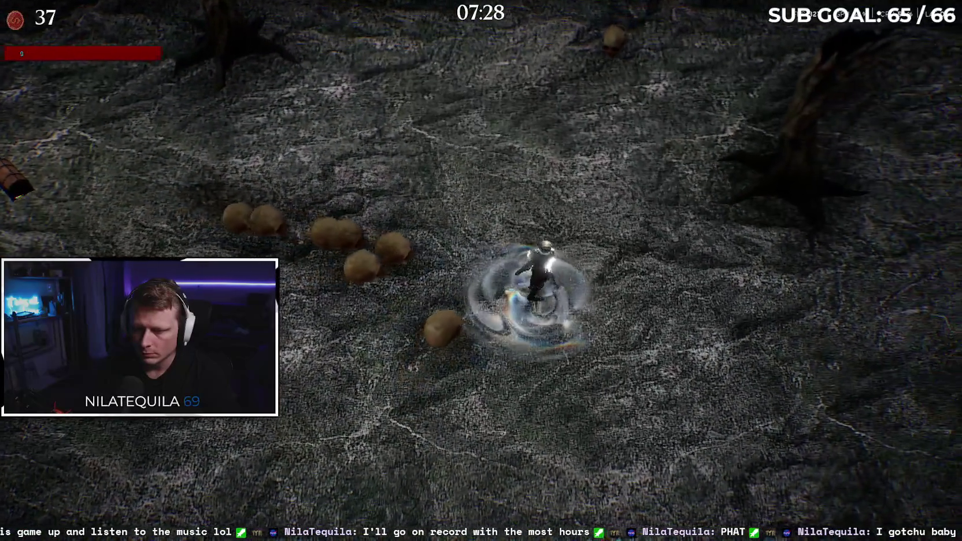
pyautogui.press('d')
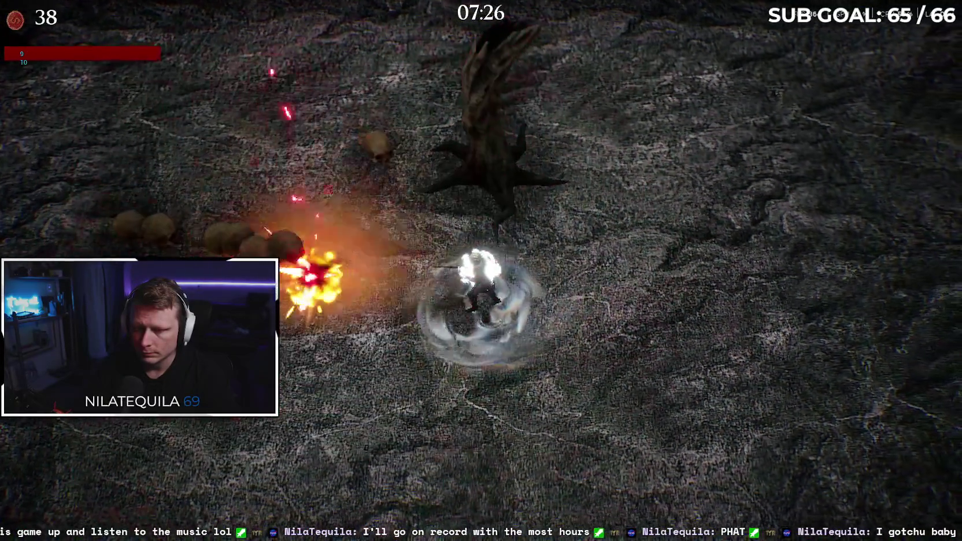
pyautogui.press('d')
pyautogui.press('s')
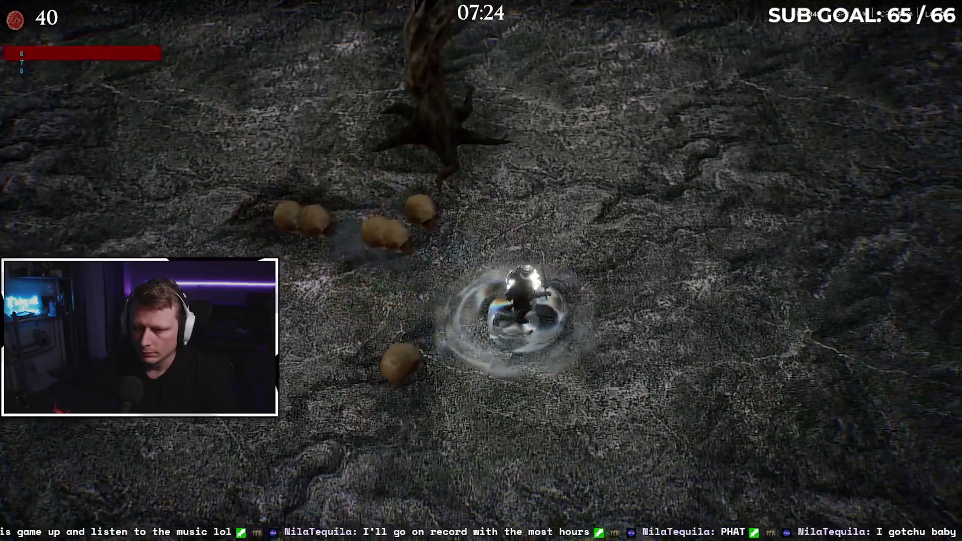
pyautogui.press('d')
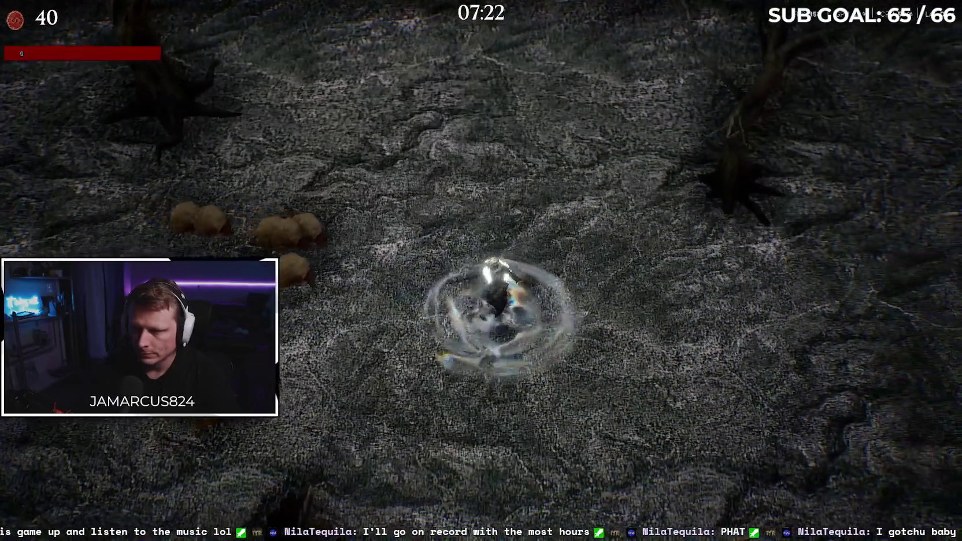
pyautogui.press('w')
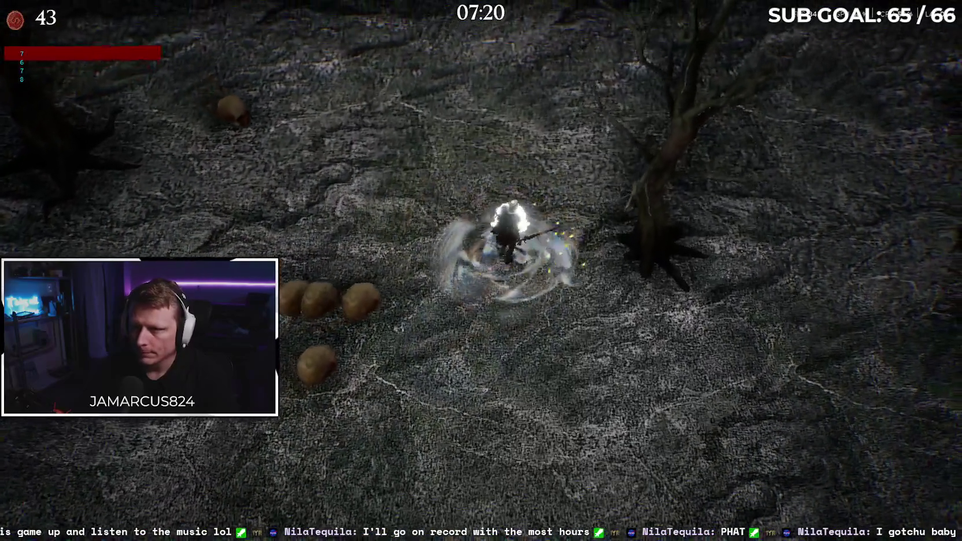
pyautogui.press('w')
pyautogui.press('w')
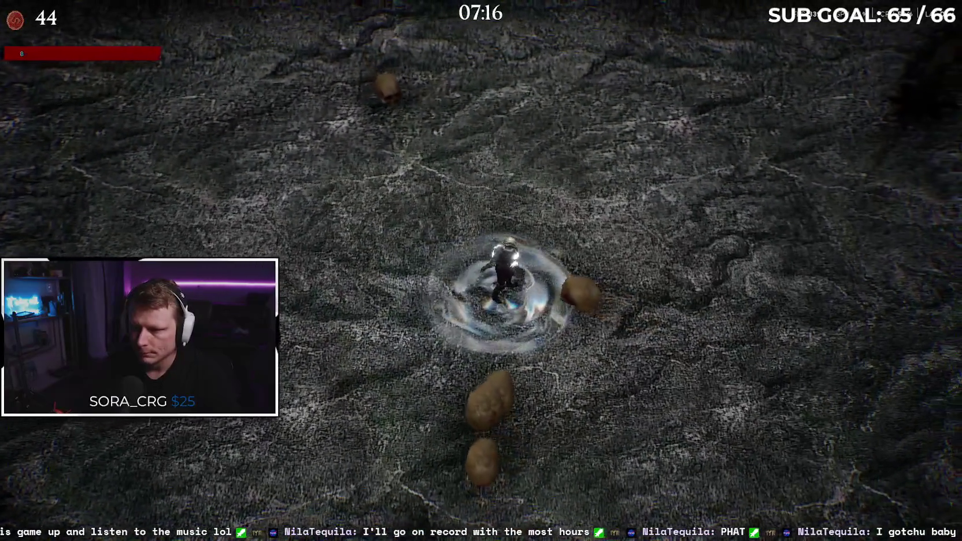
pyautogui.press('w')
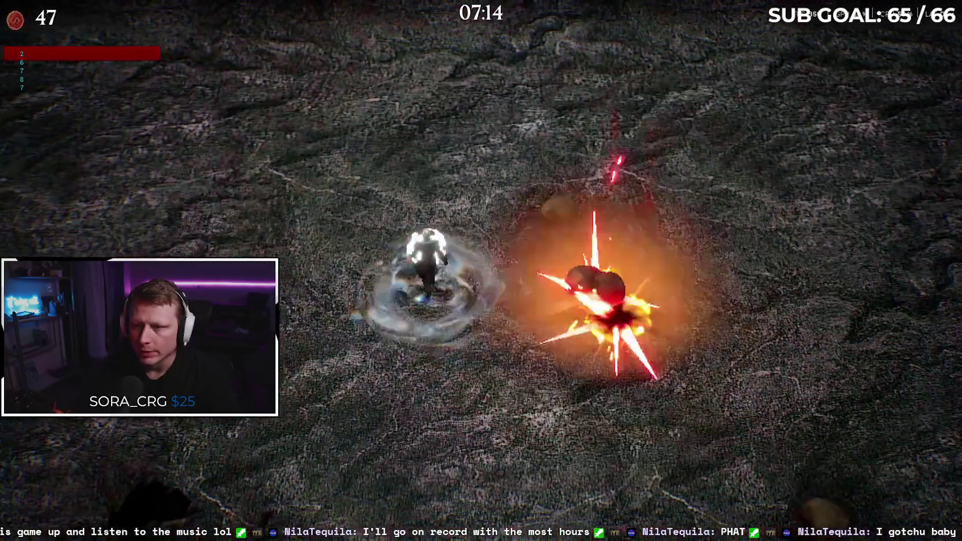
# Step: Keep circling the arena toward enemies until kills reach 55 with 06:52 left
pyautogui.press('s')
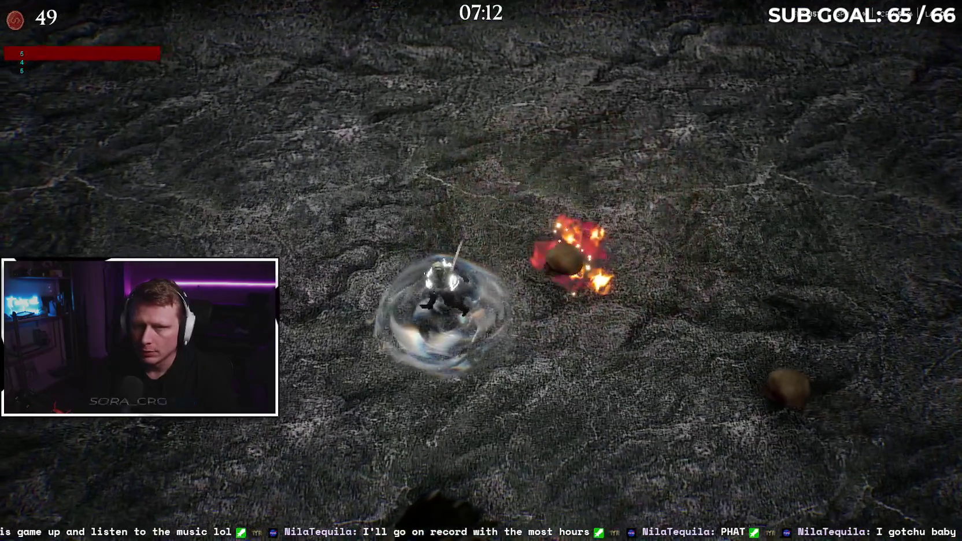
pyautogui.press('d')
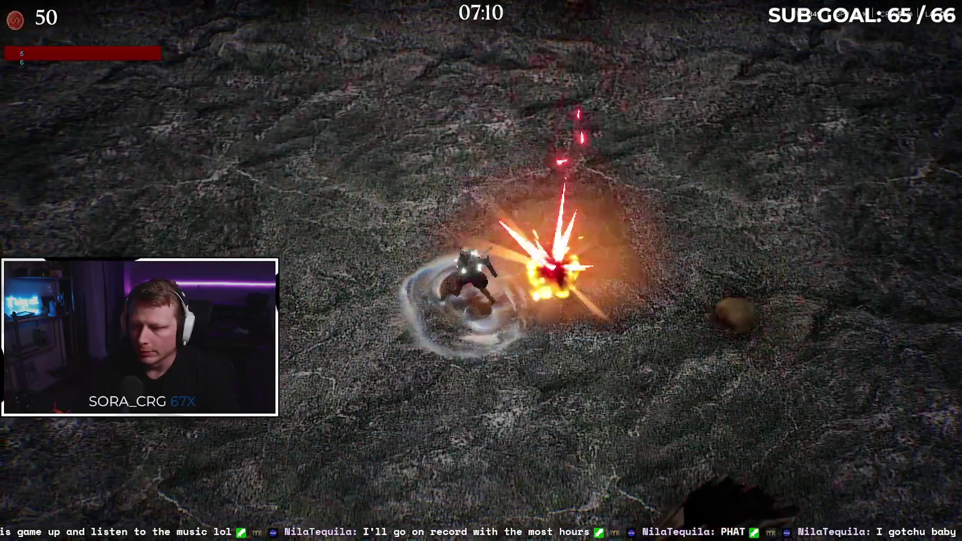
pyautogui.press('d')
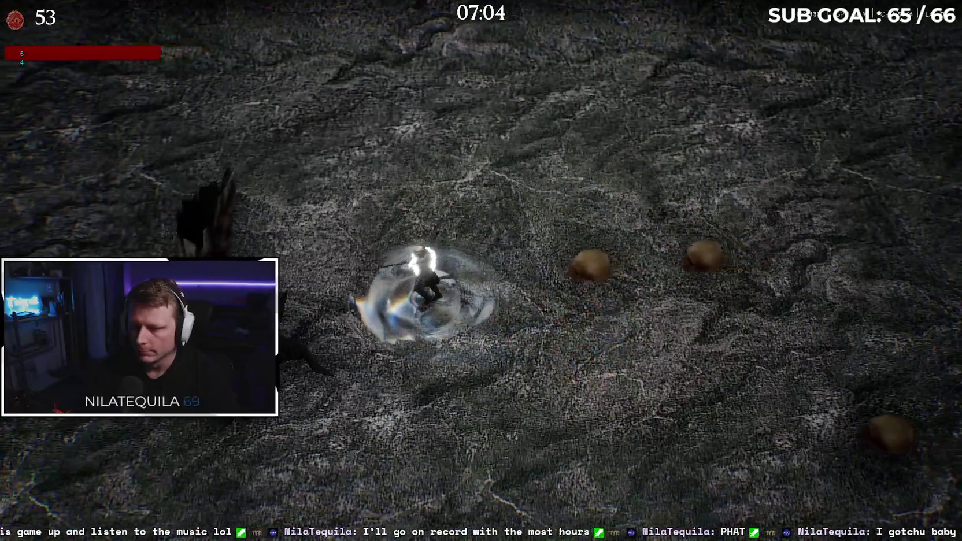
pyautogui.press('w')
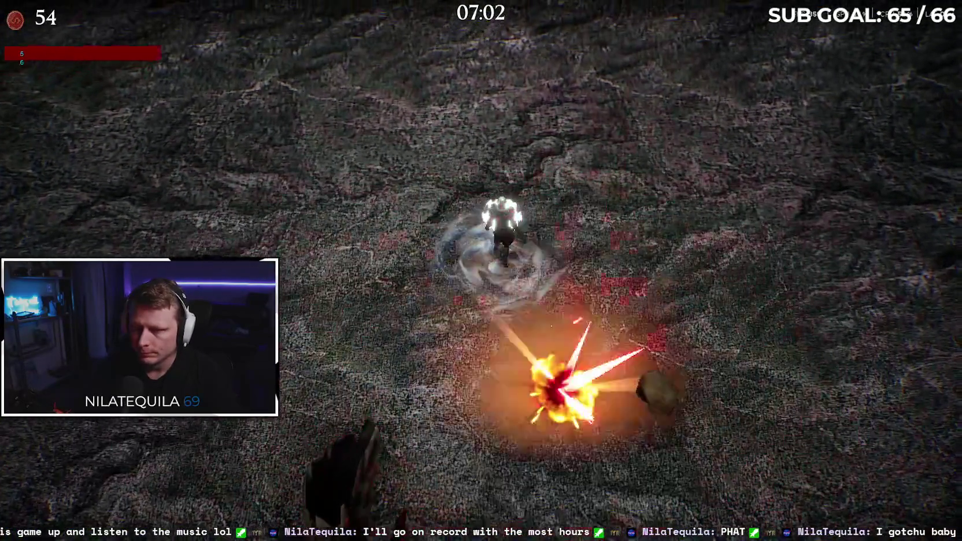
pyautogui.press('d')
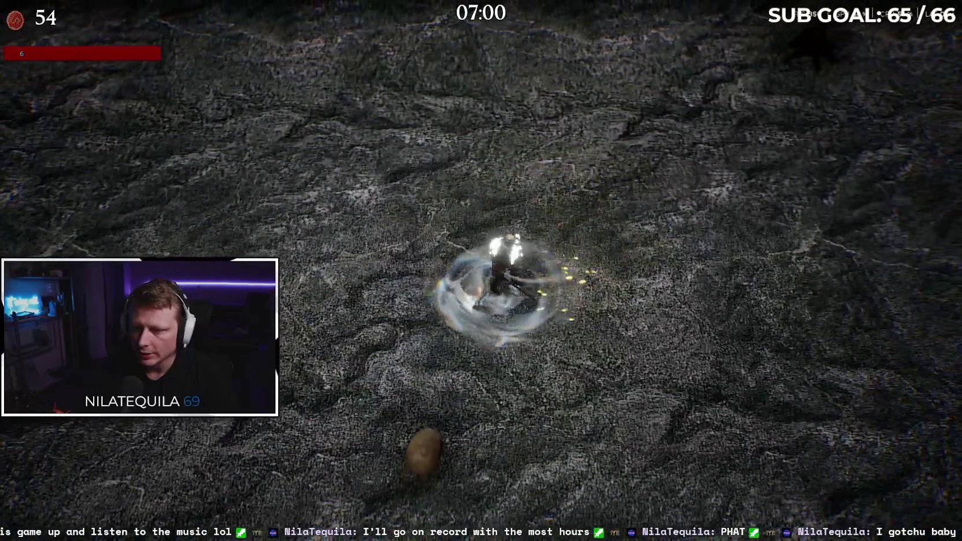
pyautogui.press('s')
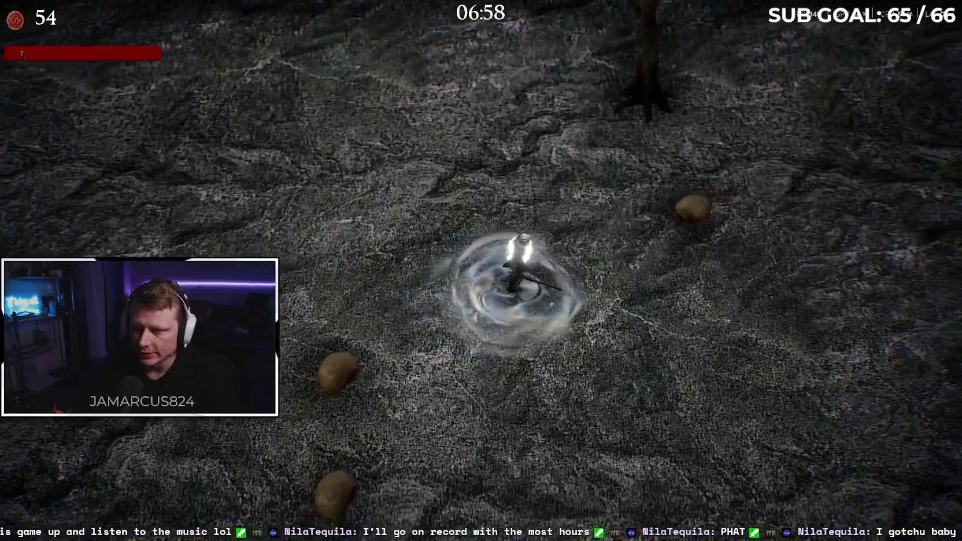
pyautogui.press('w')
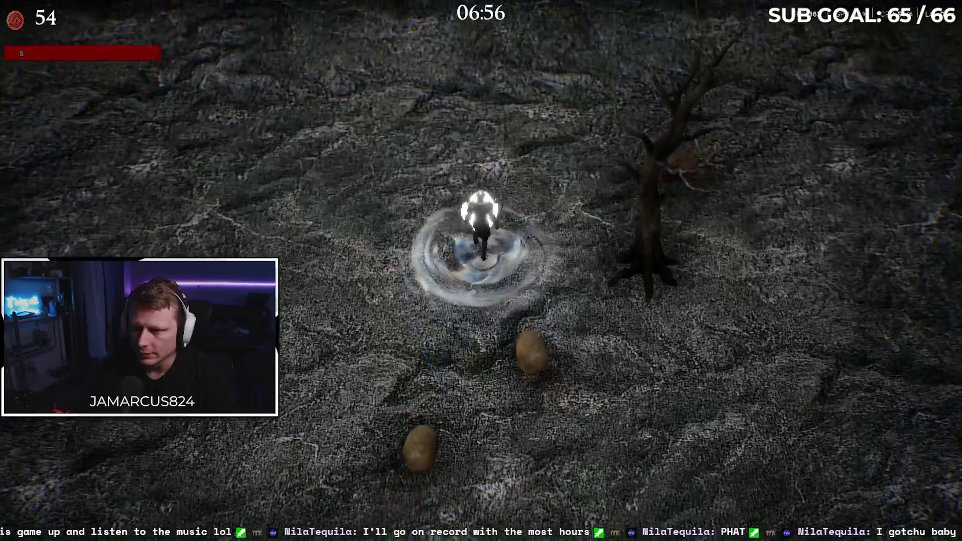
pyautogui.press('s')
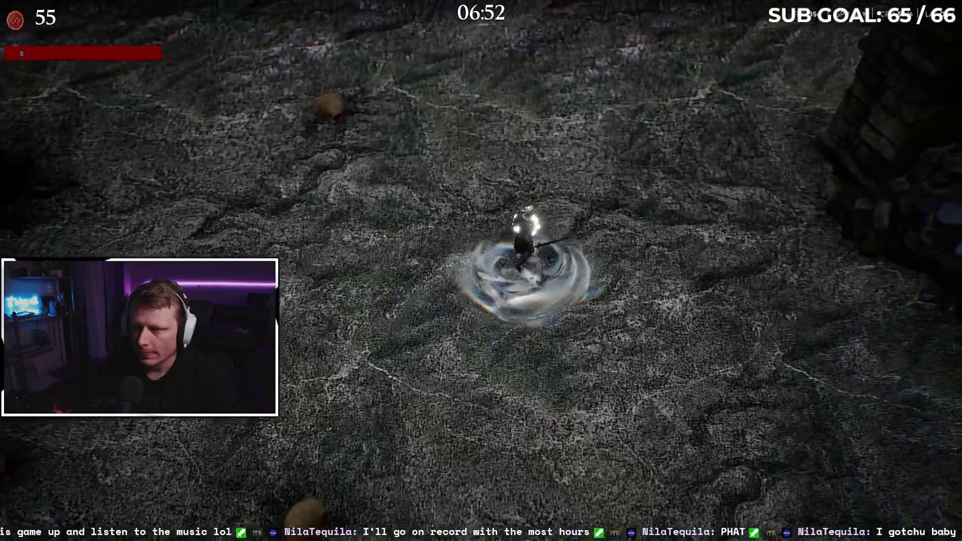
# Step: Run down, then up and right past the stone ruins, killing enemies along the way
pyautogui.press('s')
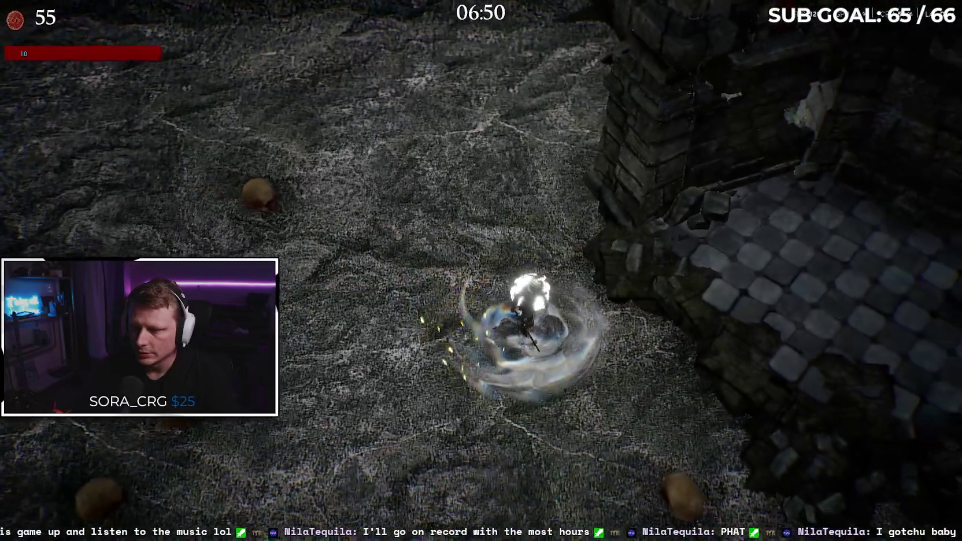
pyautogui.press('s')
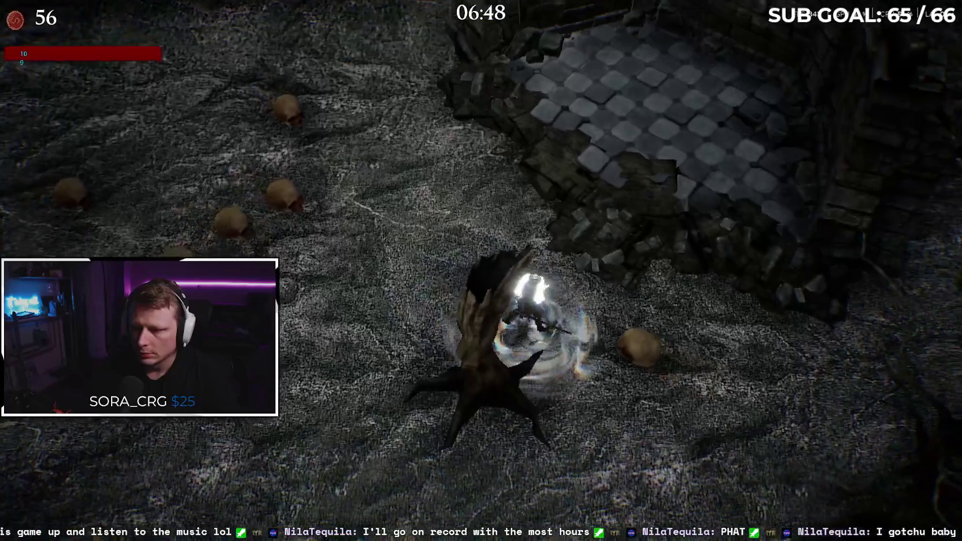
pyautogui.press('s')
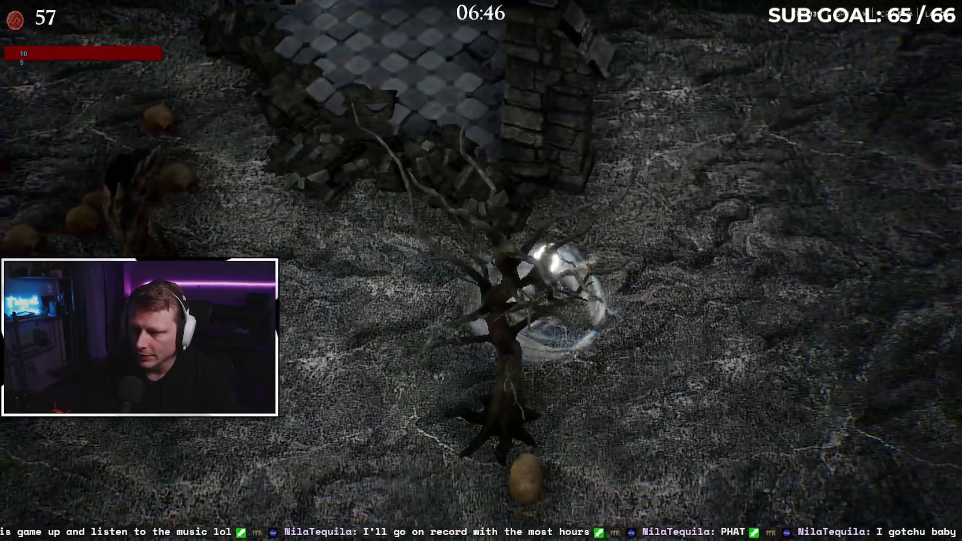
pyautogui.press('s')
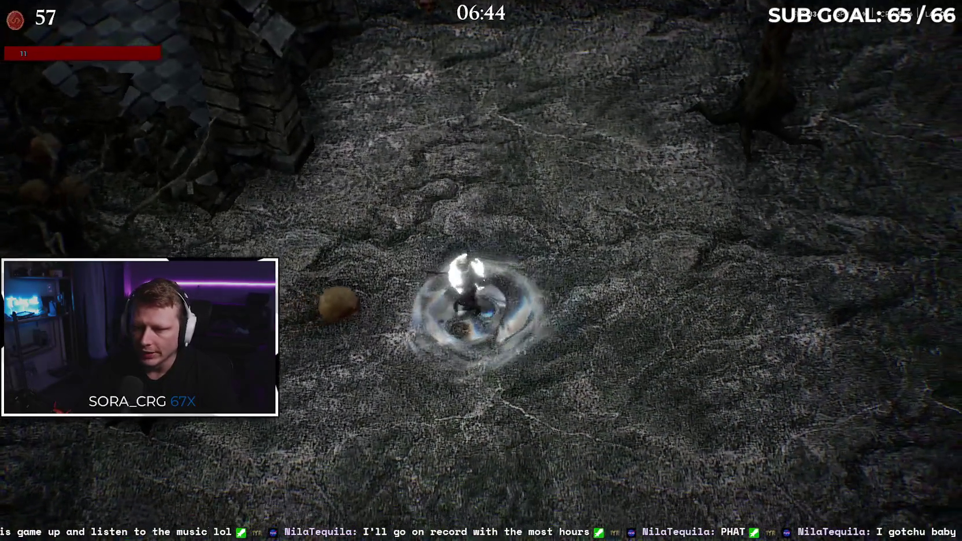
pyautogui.press('d')
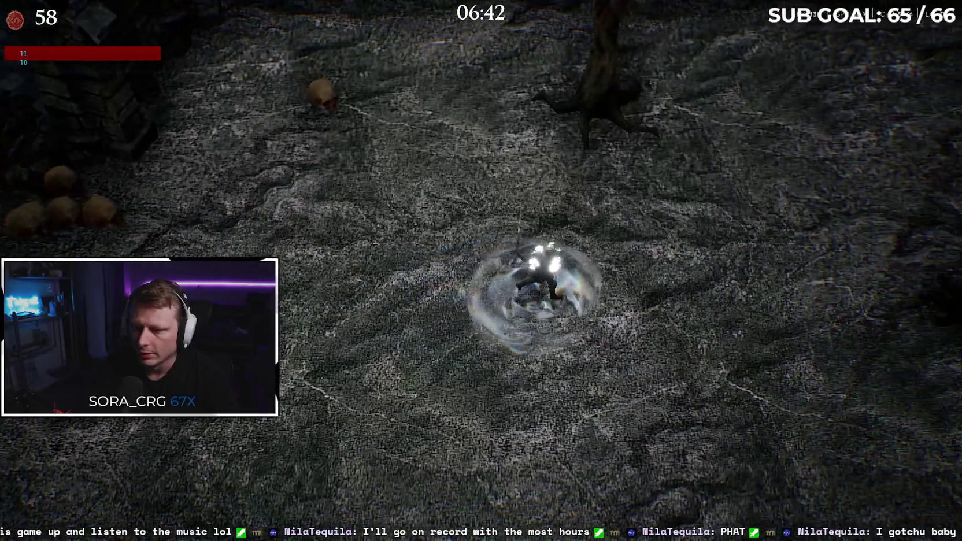
pyautogui.press('d')
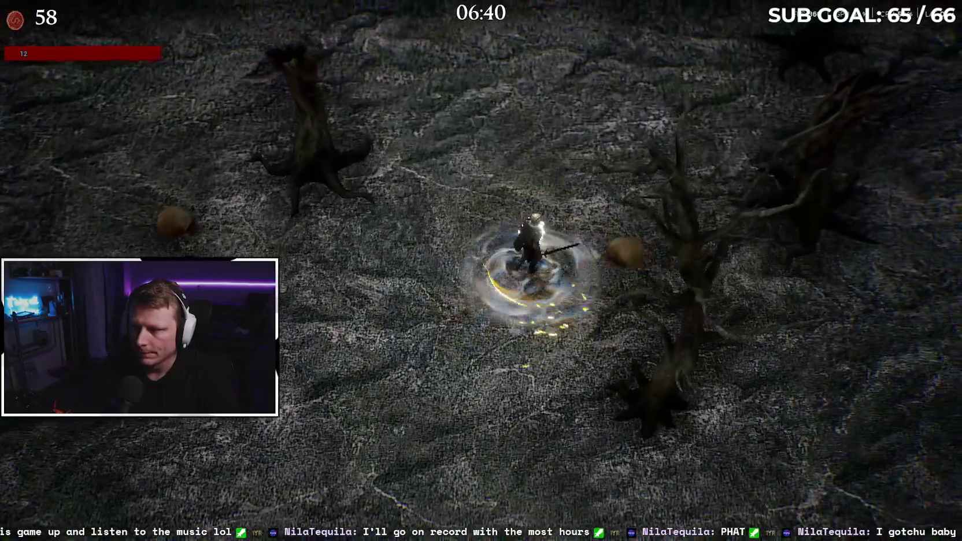
pyautogui.press('w')
pyautogui.press('d')
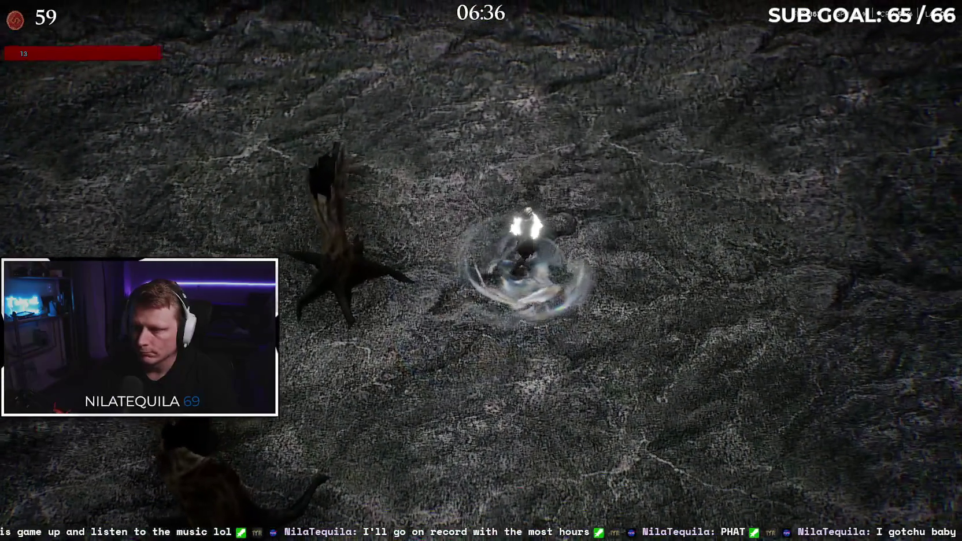
pyautogui.press('d')
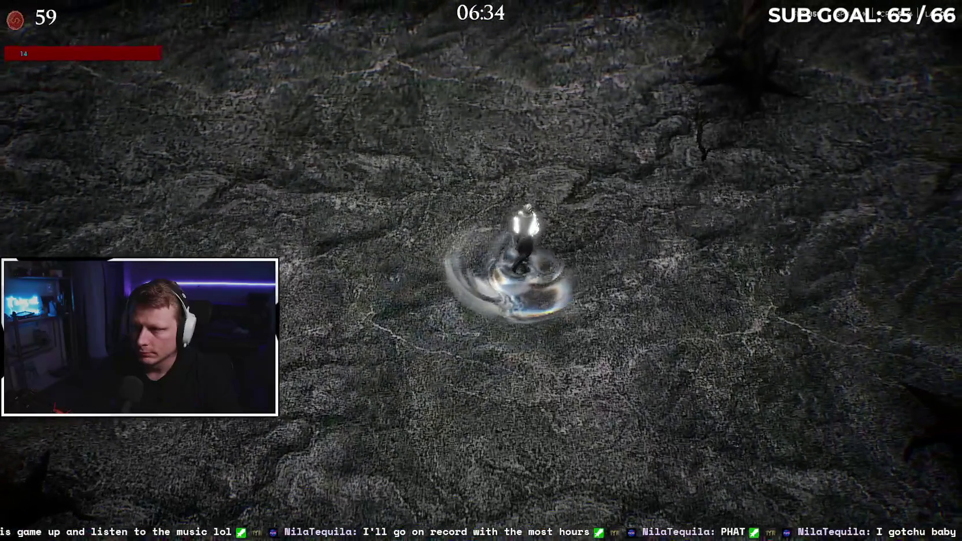
pyautogui.press('w')
pyautogui.press('d')
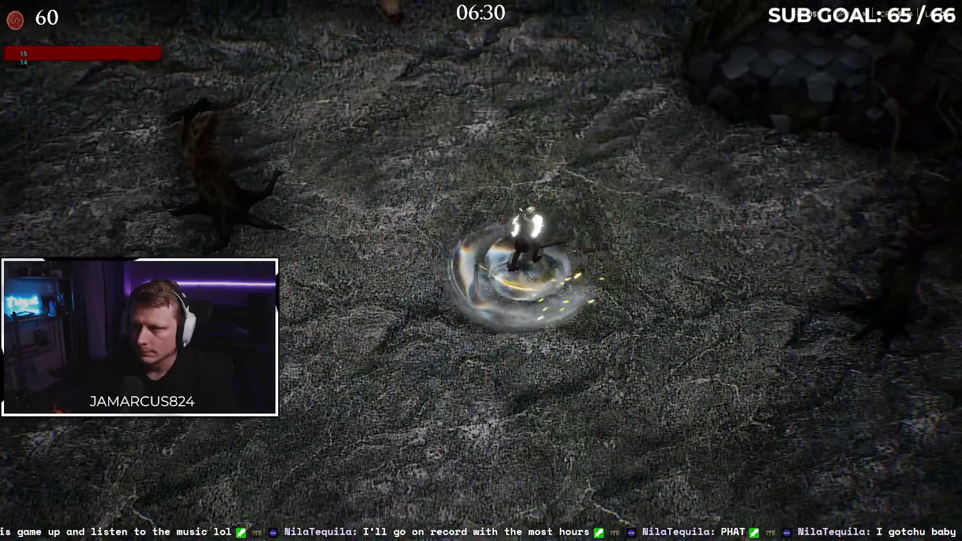
pyautogui.press('w')
pyautogui.press('d')
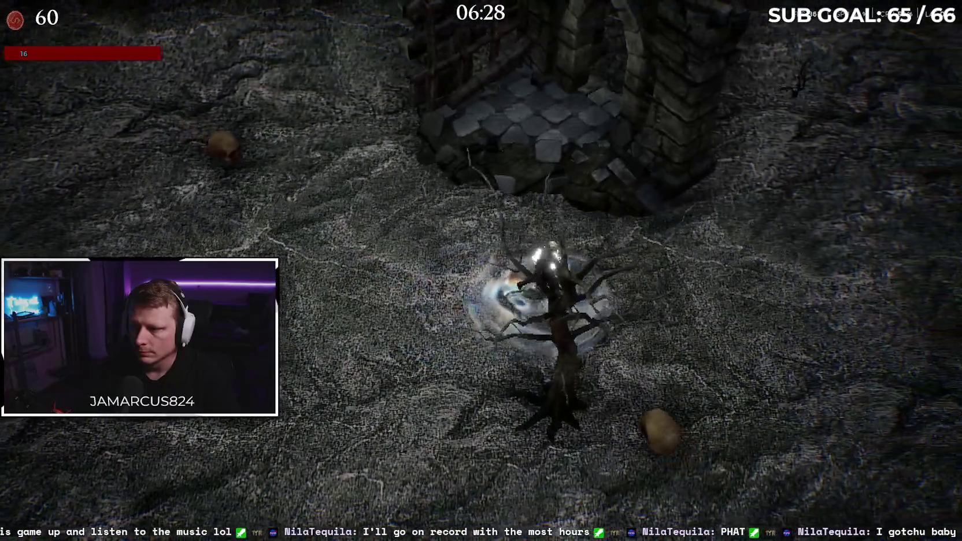
pyautogui.press('d')
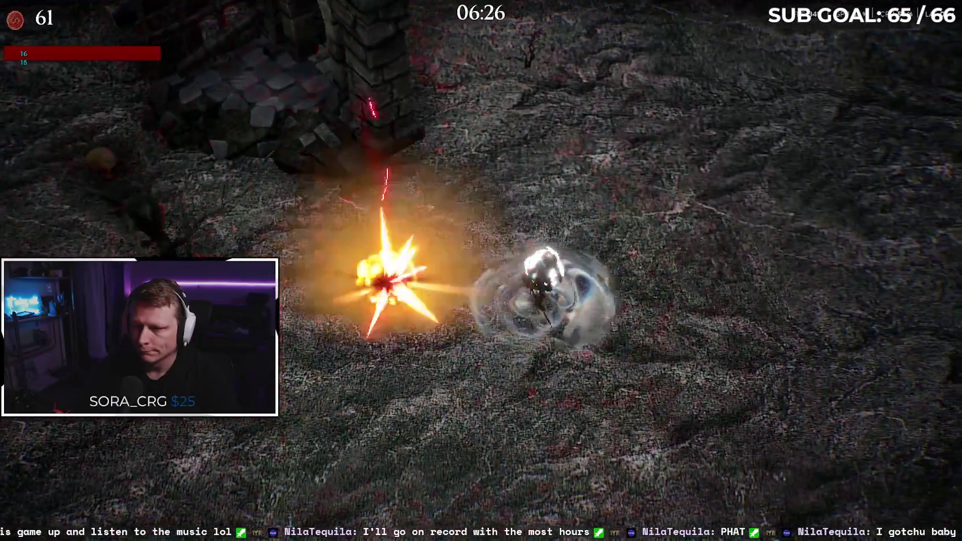
# Step: Move down past the obelisk and then right past the pillar
pyautogui.press('s')
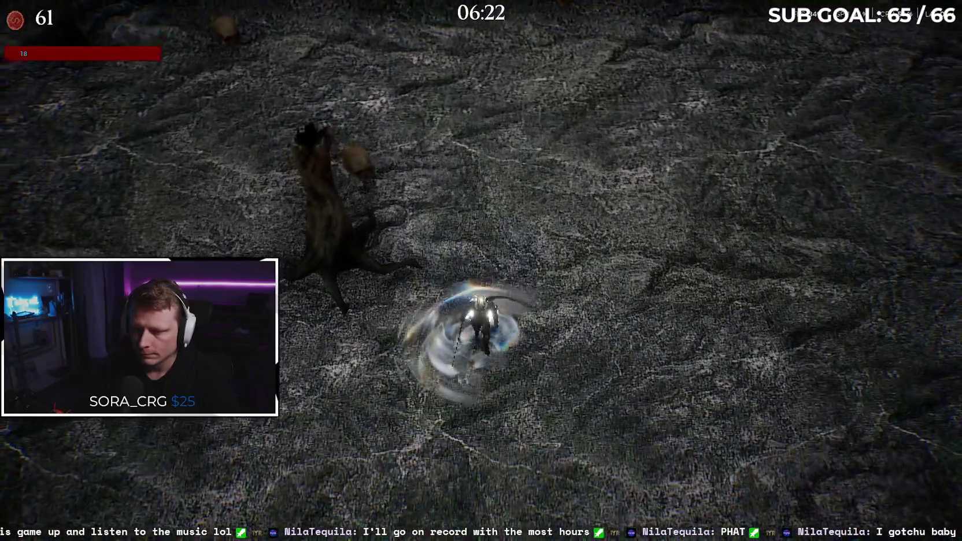
pyautogui.press('s')
pyautogui.press('d')
pyautogui.press('s')
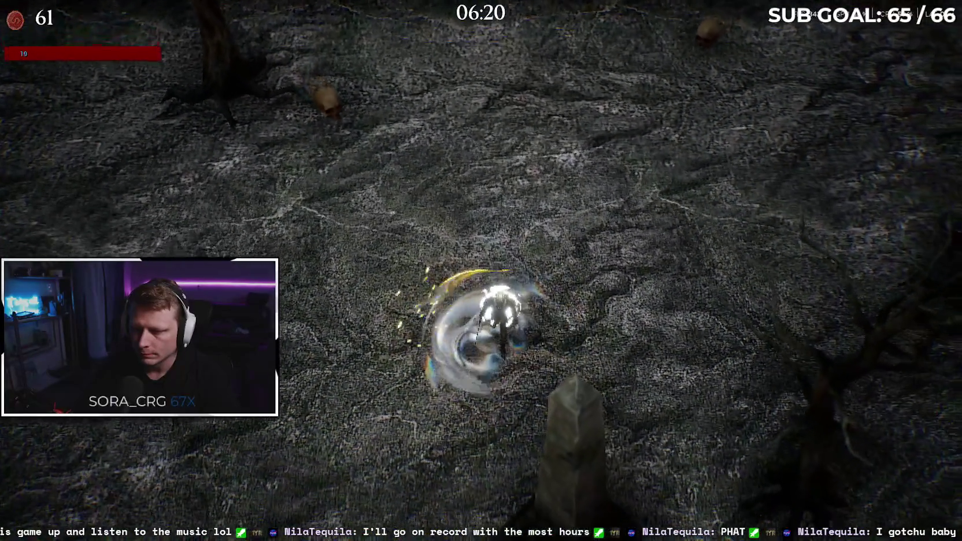
pyautogui.press('s')
pyautogui.press('a')
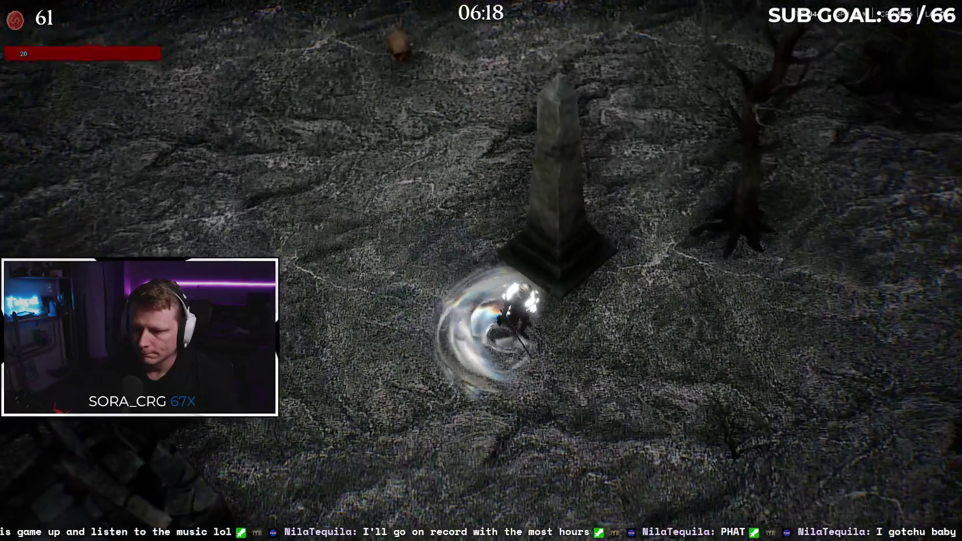
pyautogui.press('s')
pyautogui.press('d')
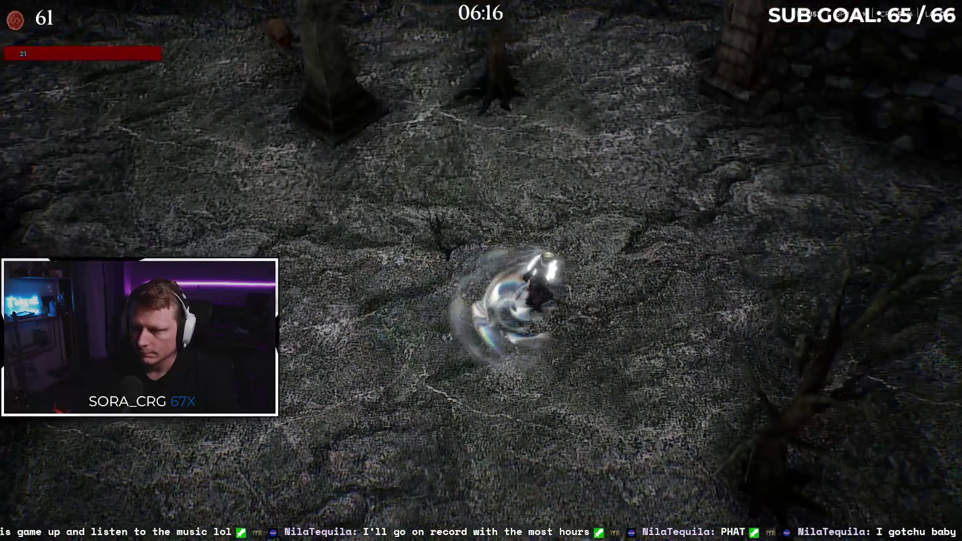
pyautogui.press('d')
pyautogui.press('d')
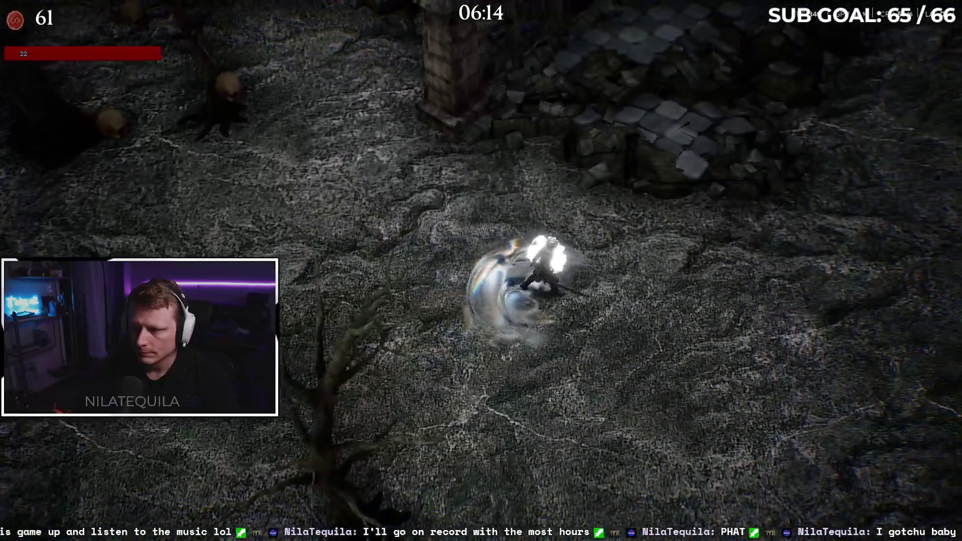
pyautogui.press('d')
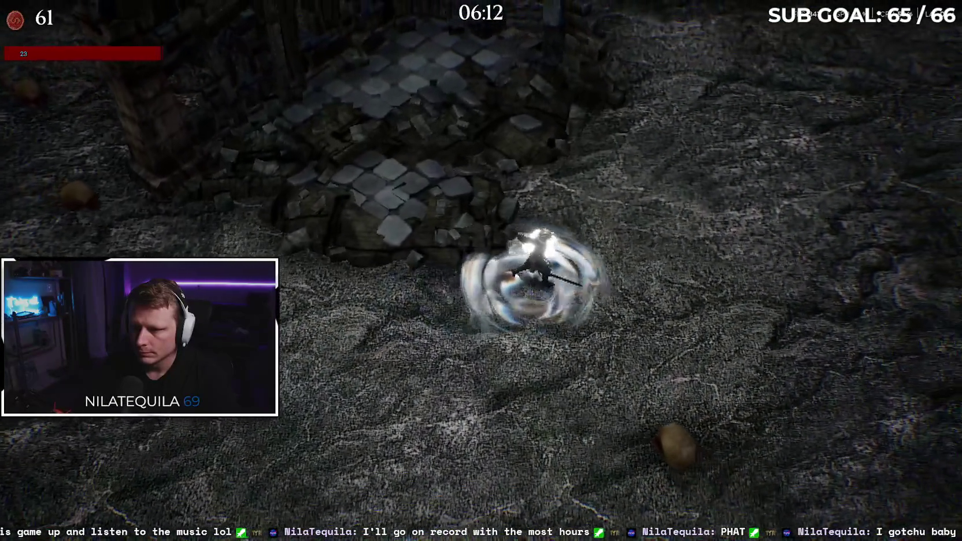
# Step: Charge into the potato enemies to destroy them, then head upward
pyautogui.press('s')
pyautogui.press('a')
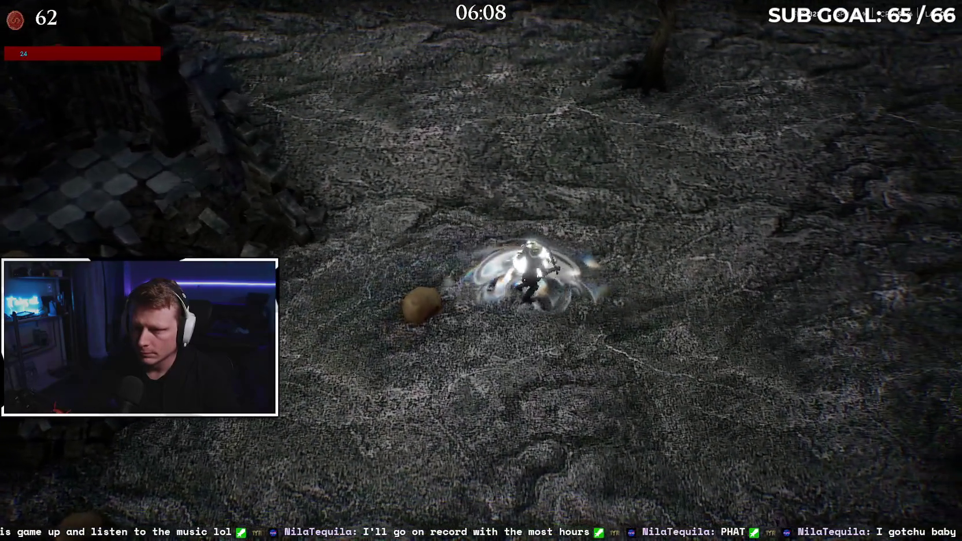
pyautogui.press('d')
pyautogui.press('s')
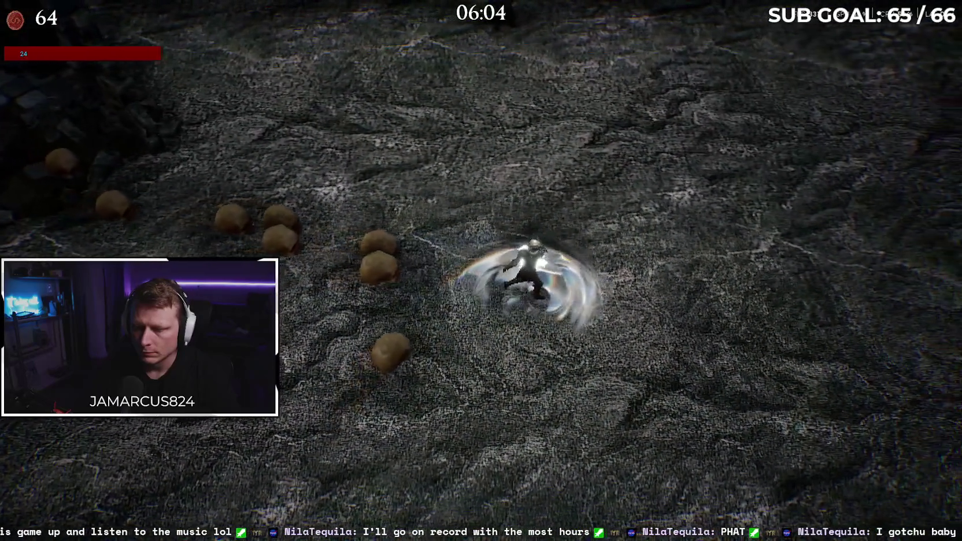
pyautogui.press('a')
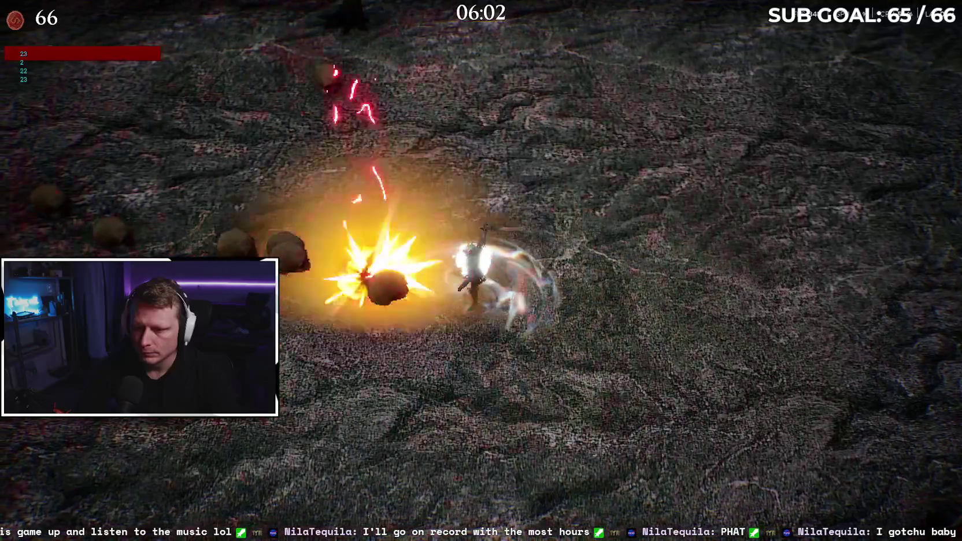
pyautogui.press('d')
pyautogui.press('a')
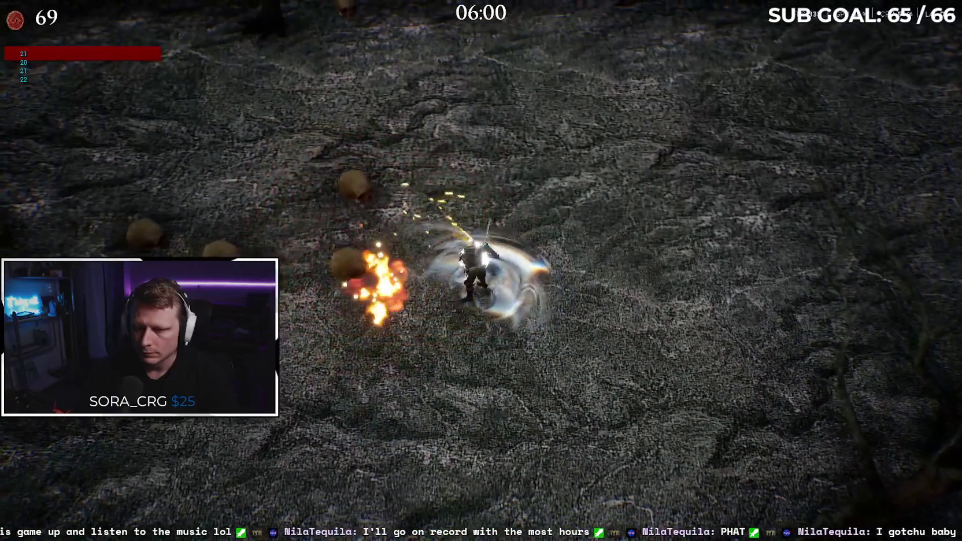
pyautogui.press('w')
pyautogui.press('w')
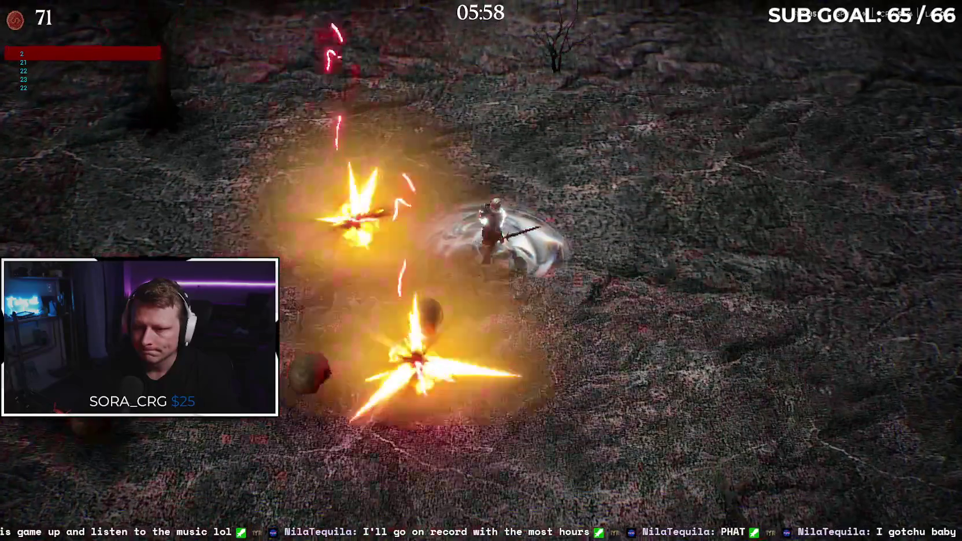
pyautogui.press('w')
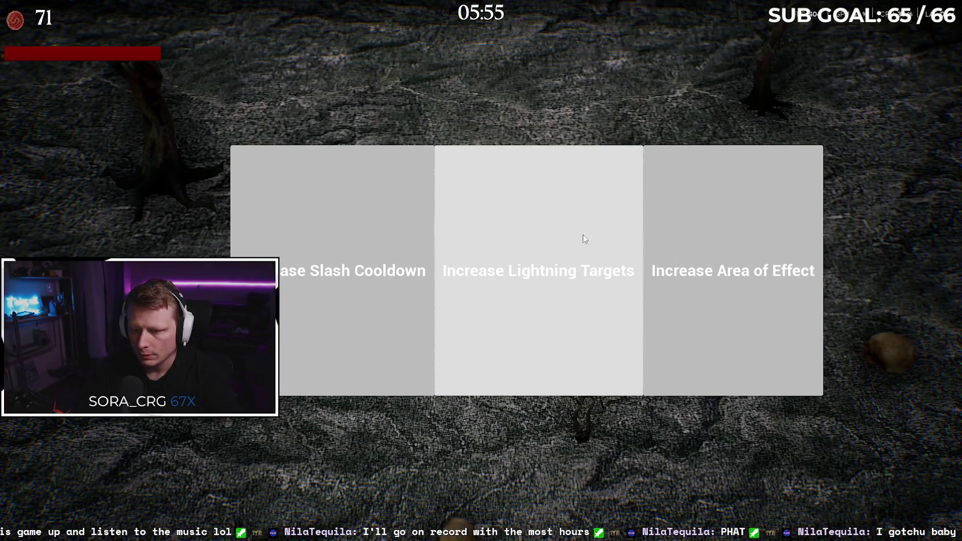
# Step: Take the Increase Area of Effect upgrade and keep moving up-right toward the chest
pyautogui.click(696, 237)
pyautogui.press('w')
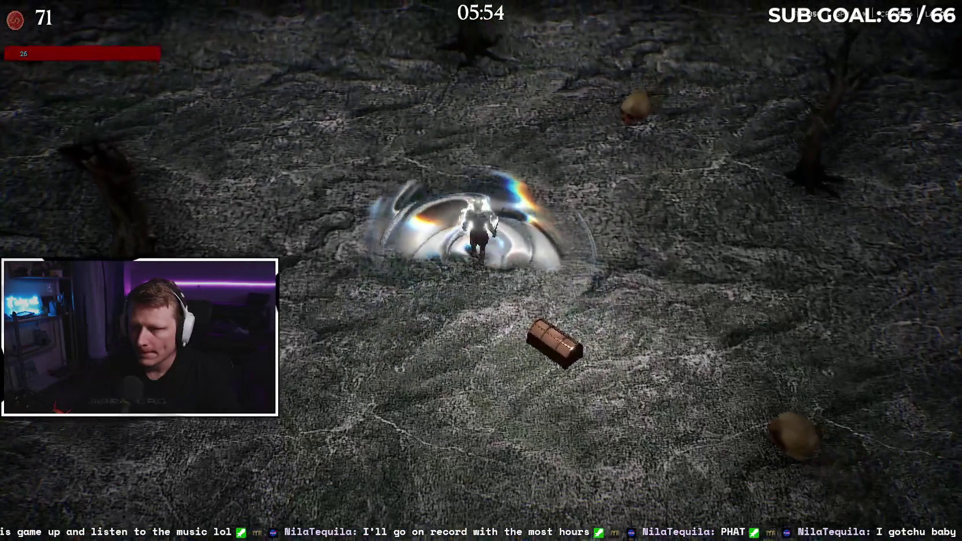
pyautogui.press('w')
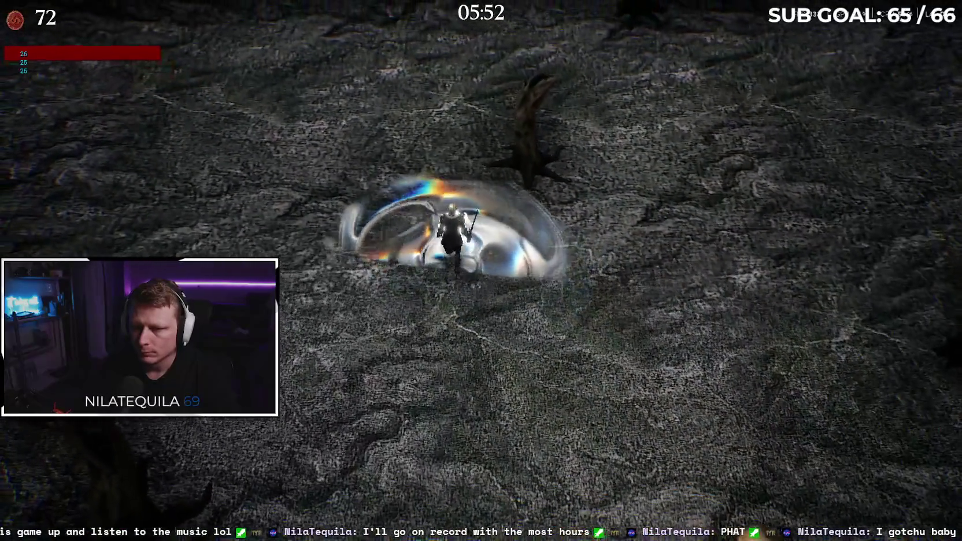
pyautogui.press('w')
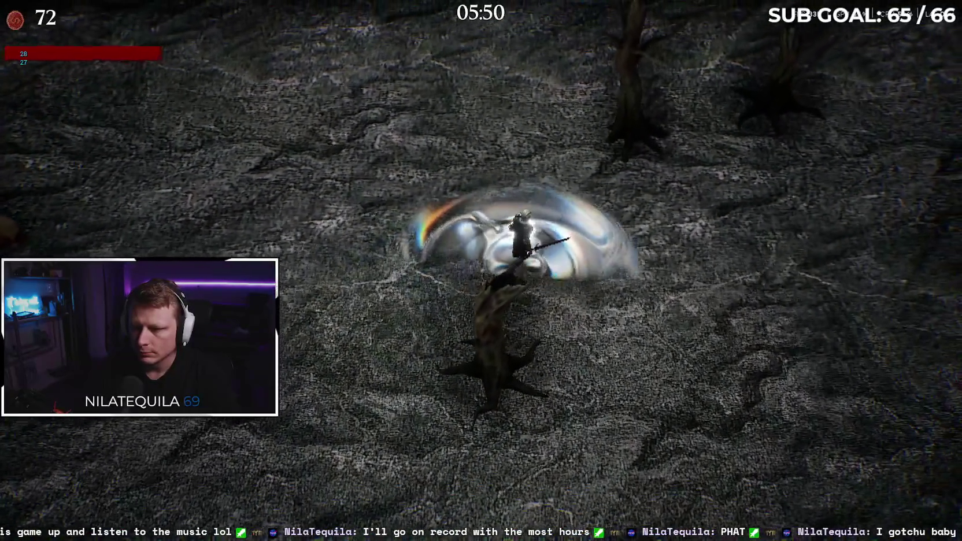
pyautogui.press('w')
pyautogui.press('d')
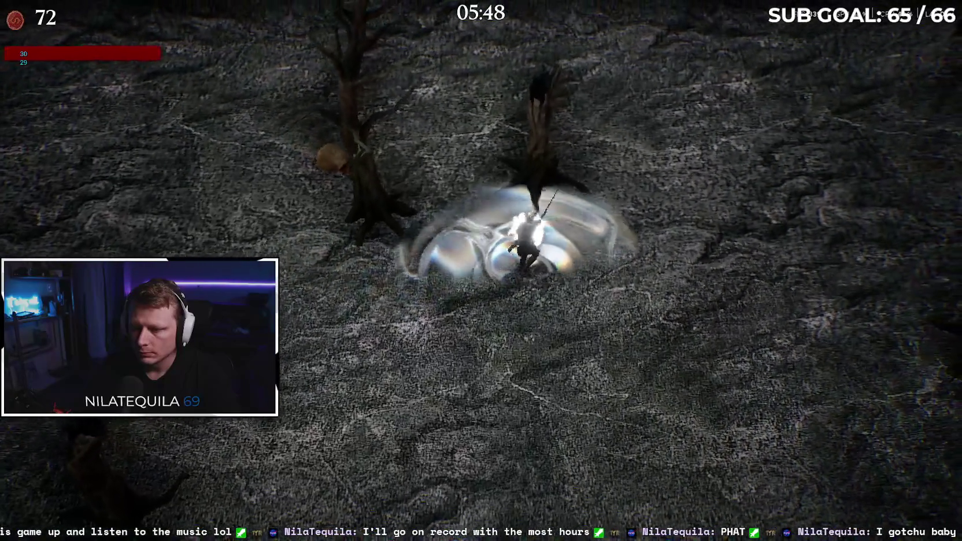
pyautogui.press('d')
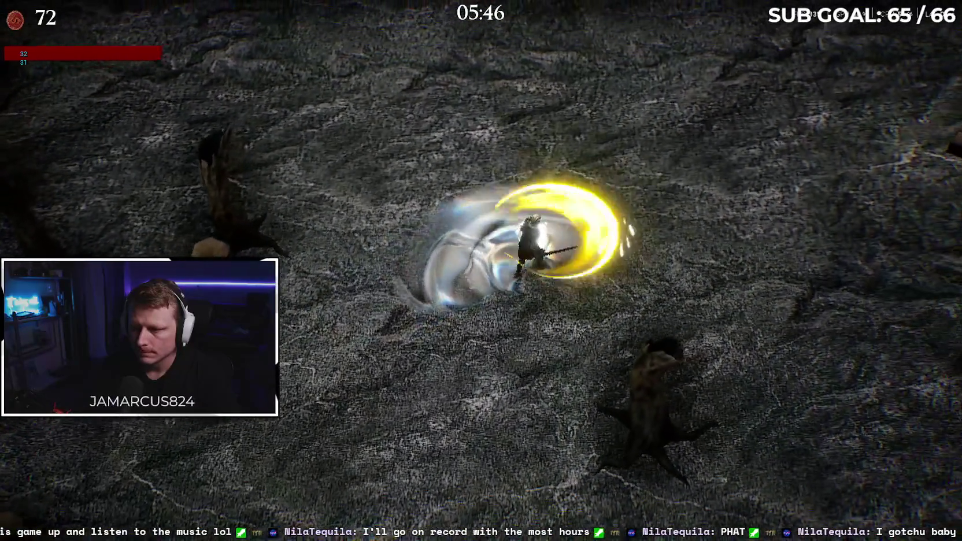
pyautogui.press('d')
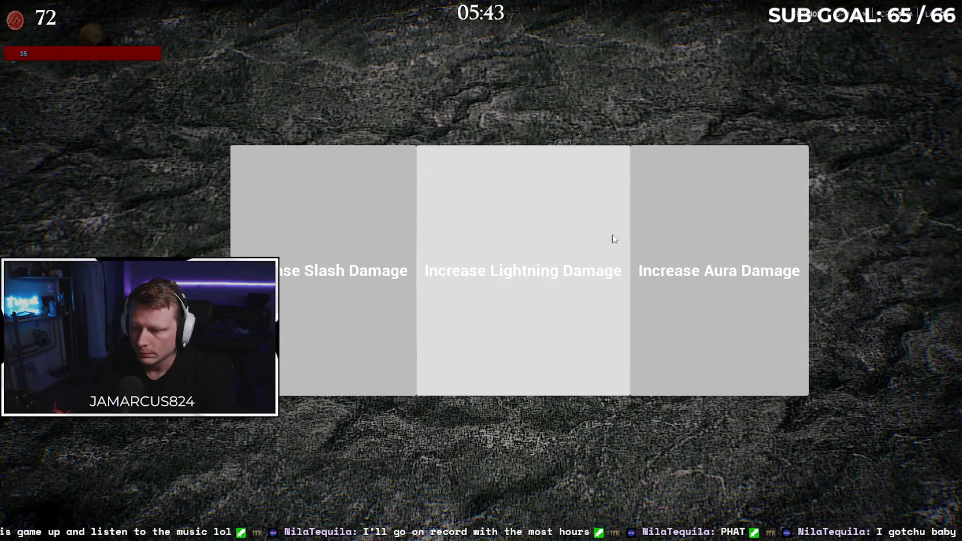
# Step: Take the Increase Aura Damage upgrade and run up through the potato enemies
pyautogui.click(688, 242)
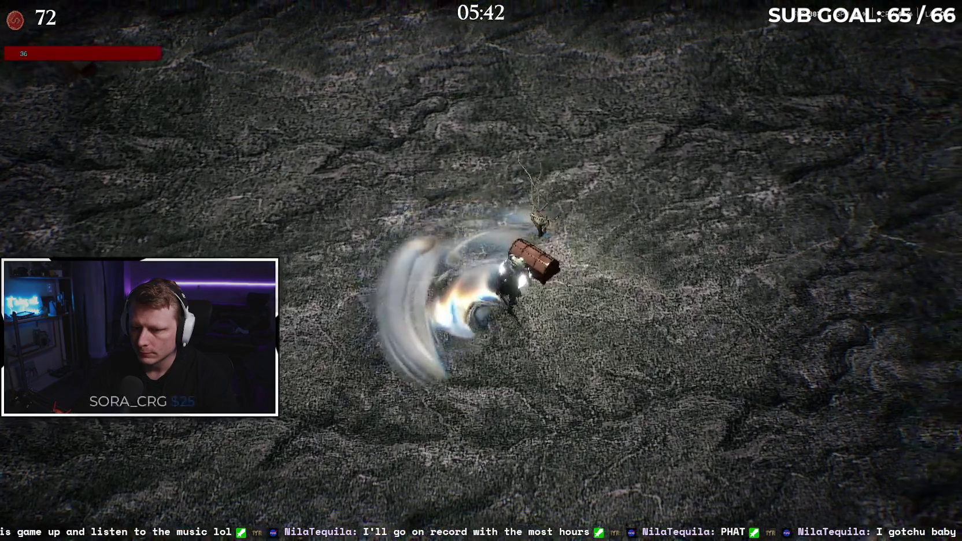
pyautogui.press('d')
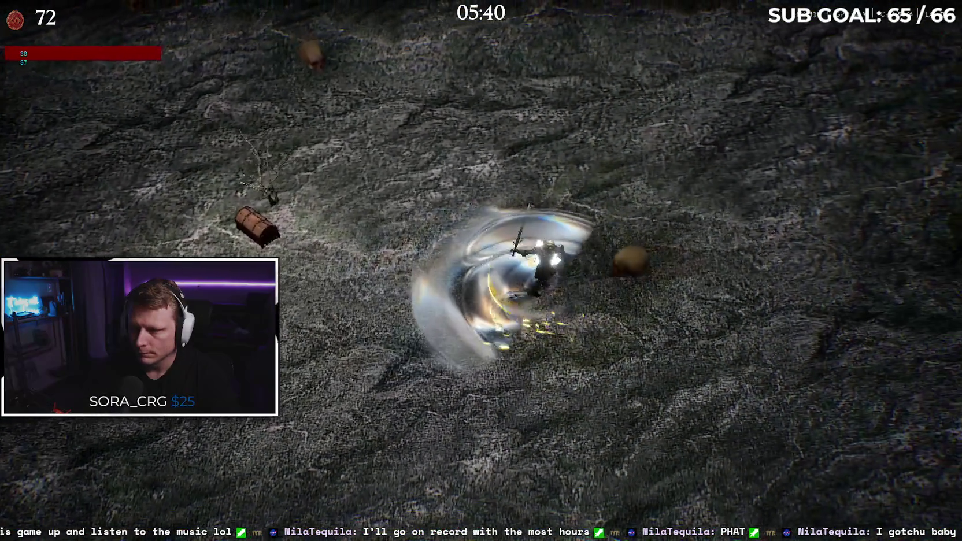
pyautogui.press('d')
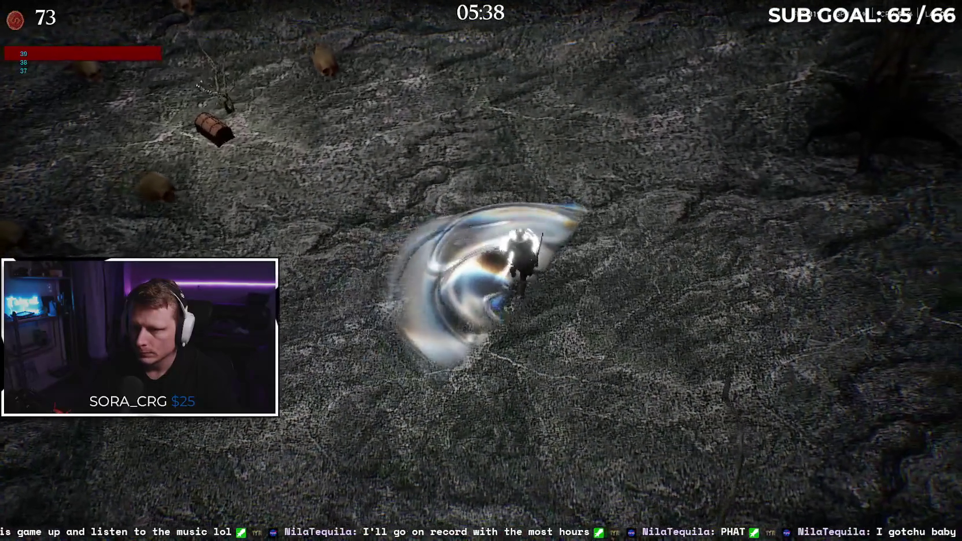
pyautogui.press('w')
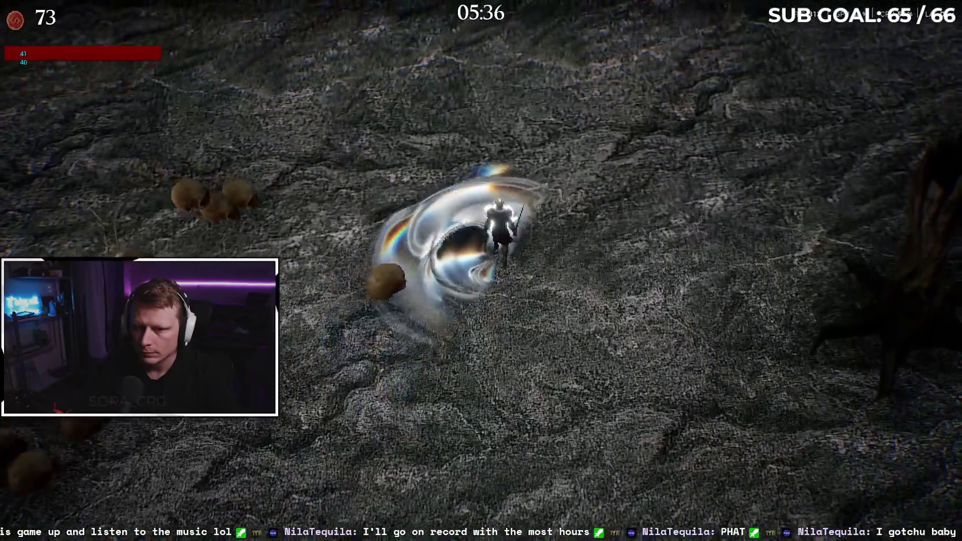
pyautogui.press('w')
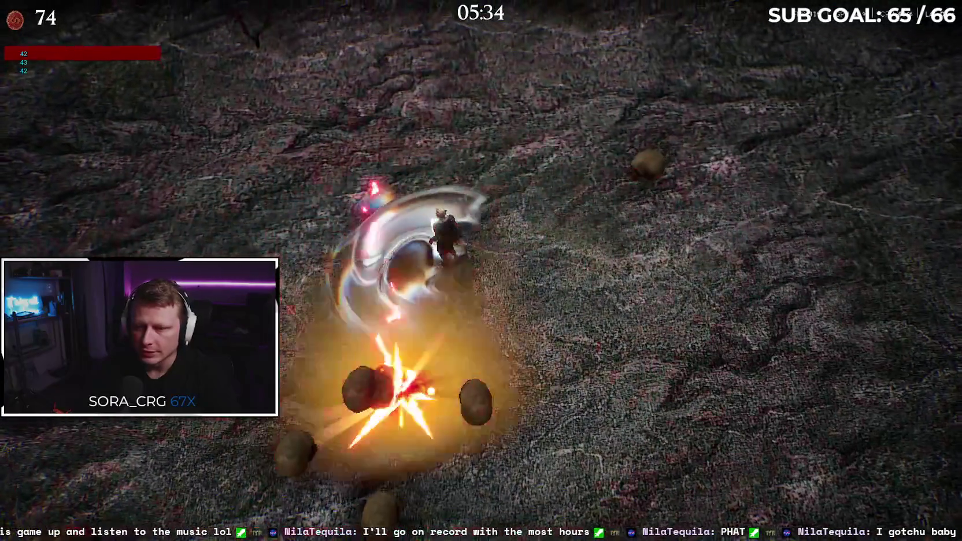
pyautogui.press('w')
pyautogui.press('a')
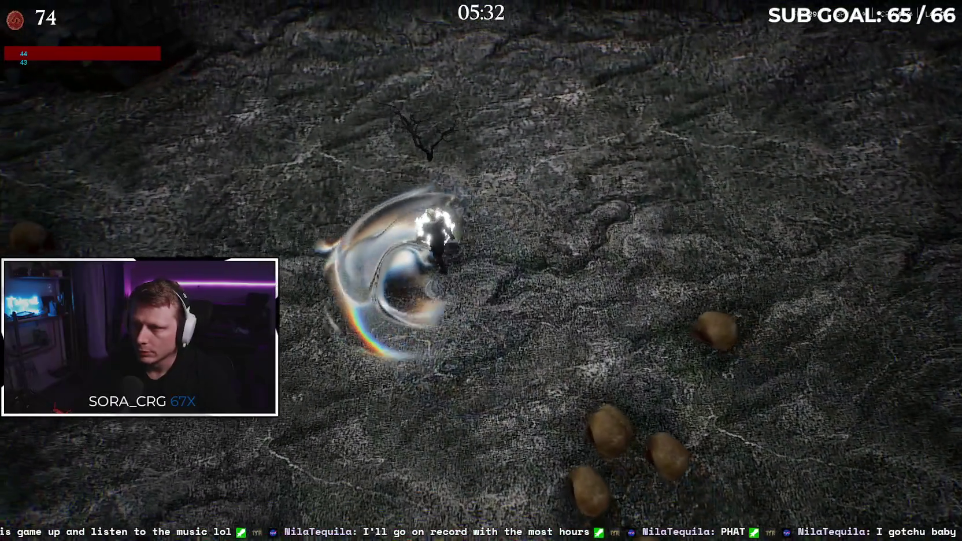
# Step: Run upward past the building toward the chest until kills reach 83
pyautogui.press('w')
pyautogui.press('d')
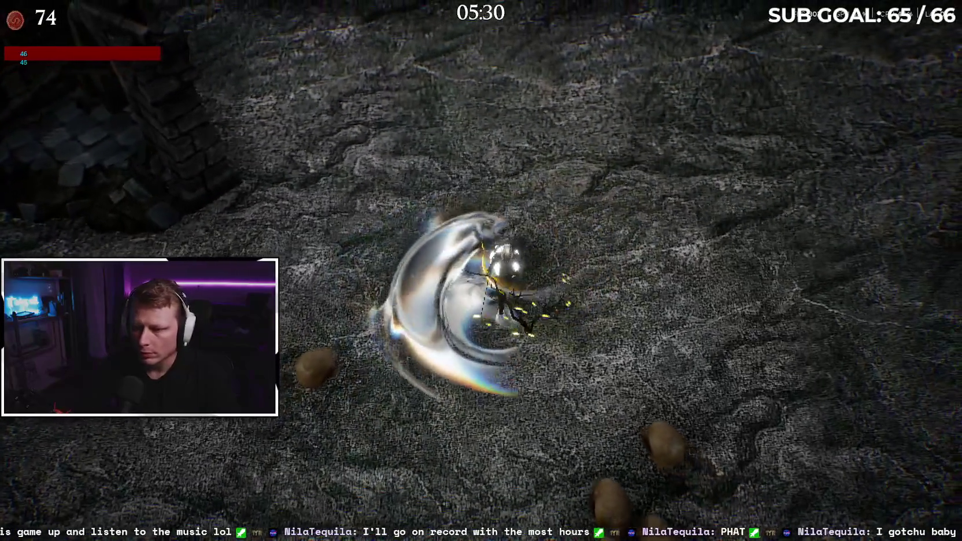
pyautogui.press('w')
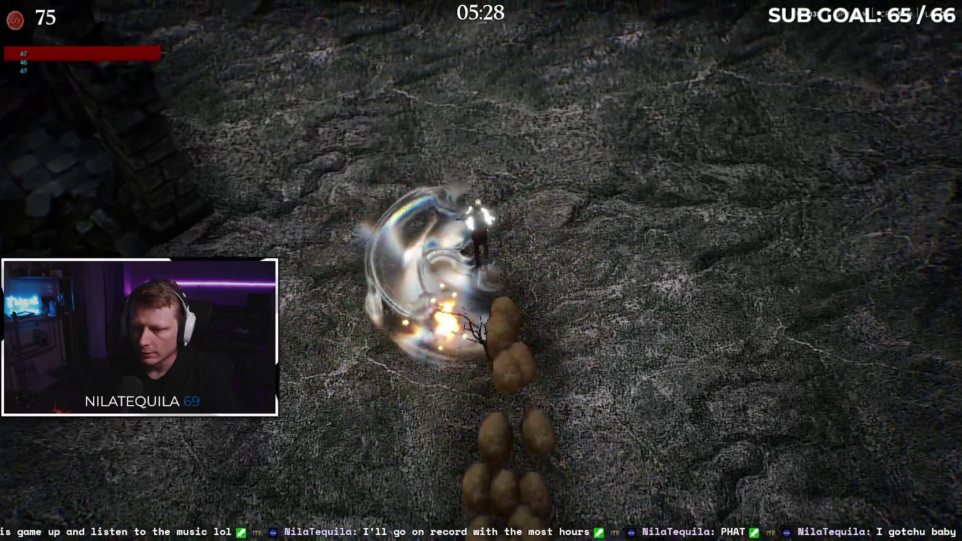
pyautogui.press('w')
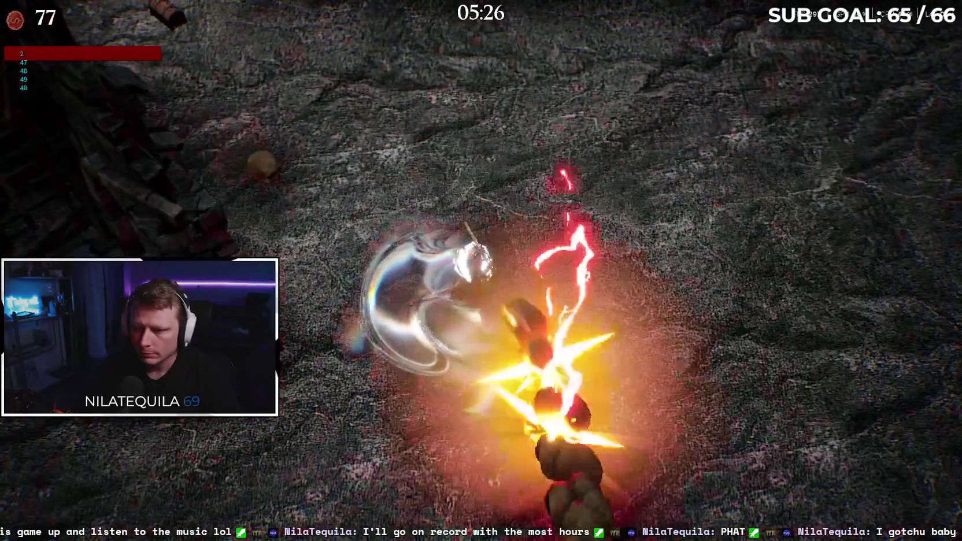
pyautogui.press('w')
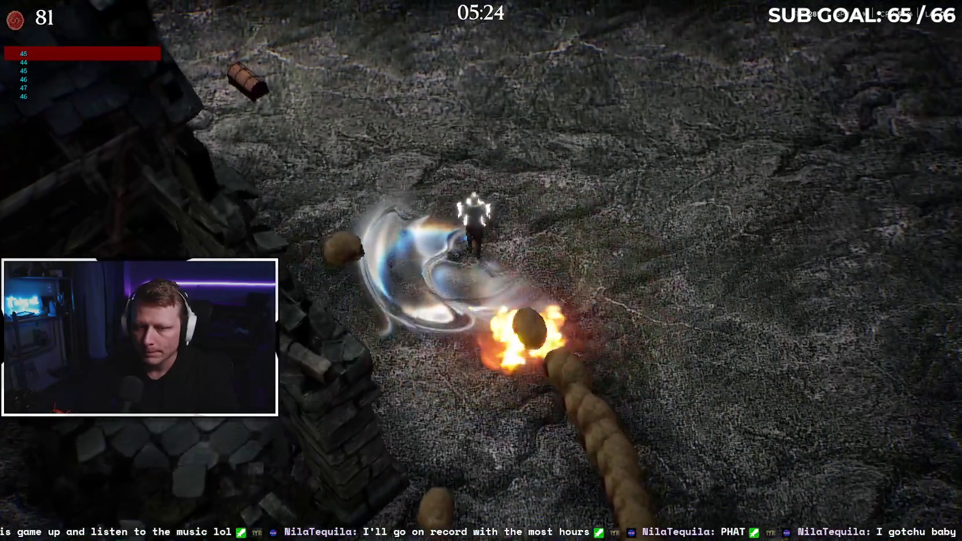
pyautogui.press('w')
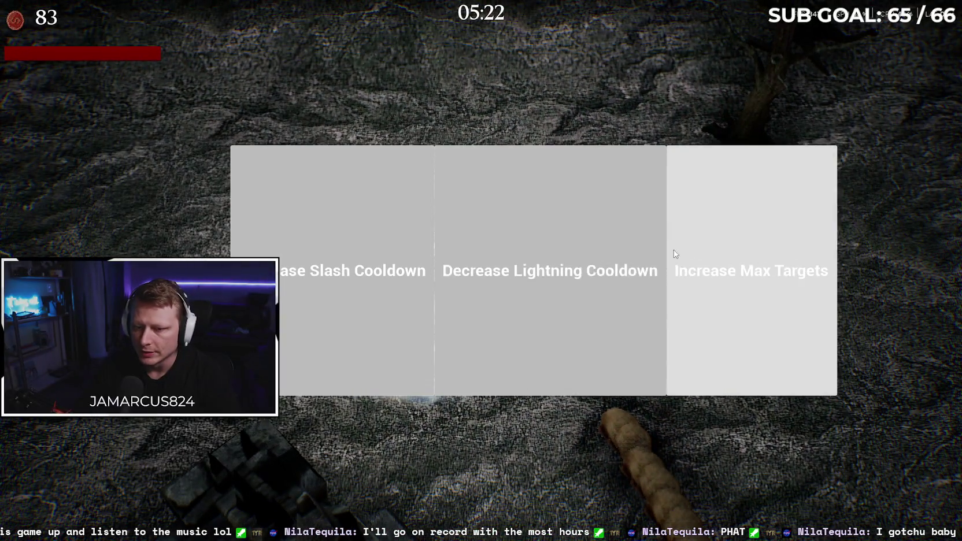
# Step: Take the Decrease Lightning Cooldown upgrade and run left past the chest, away from the worms
pyautogui.click(513, 260)
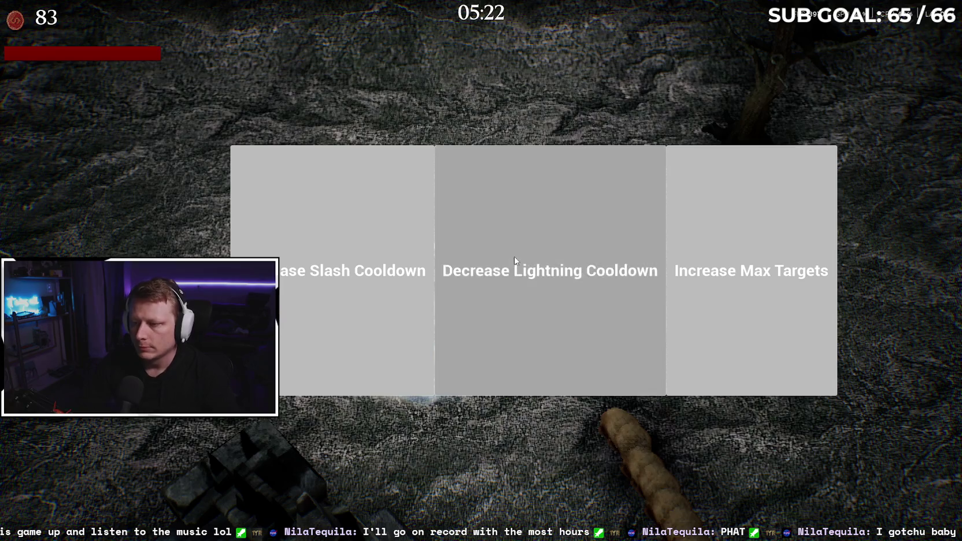
pyautogui.press('a')
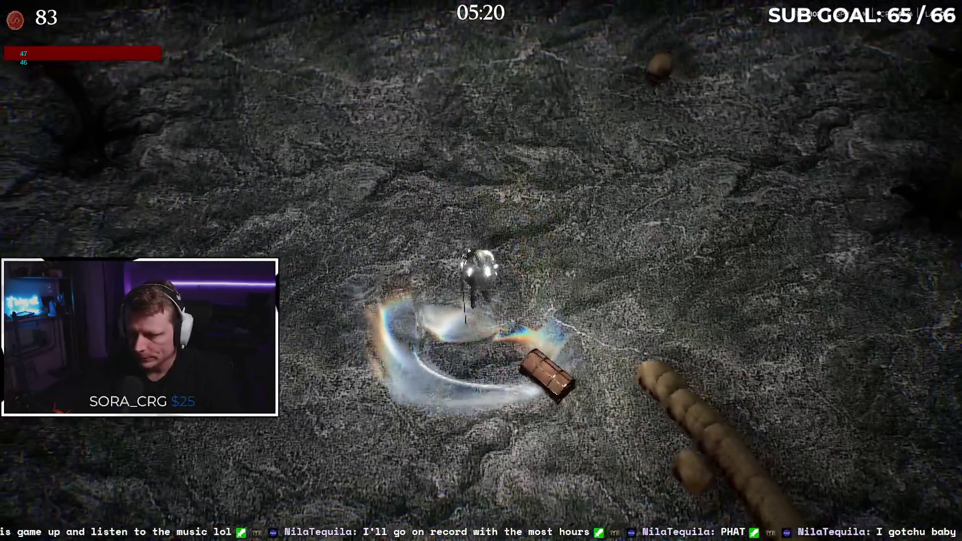
pyautogui.press('a')
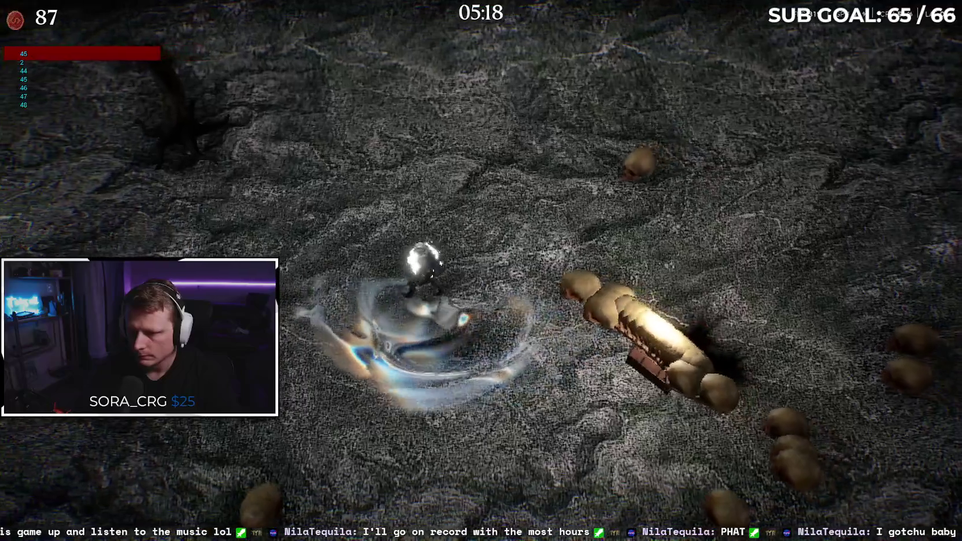
pyautogui.press('a')
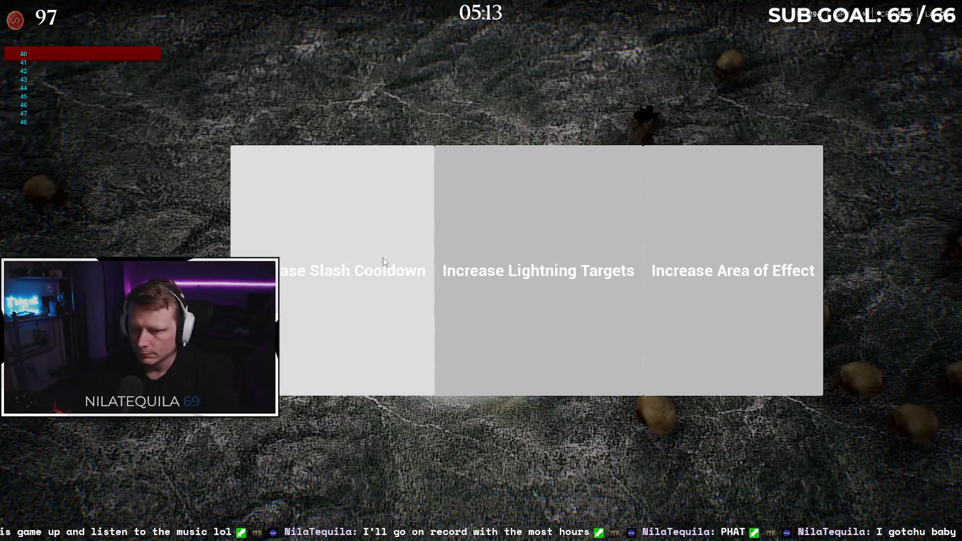
# Step: Take the Increase Lightning Targets upgrade and run up and left away from the enemy cluster
pyautogui.click(561, 237)
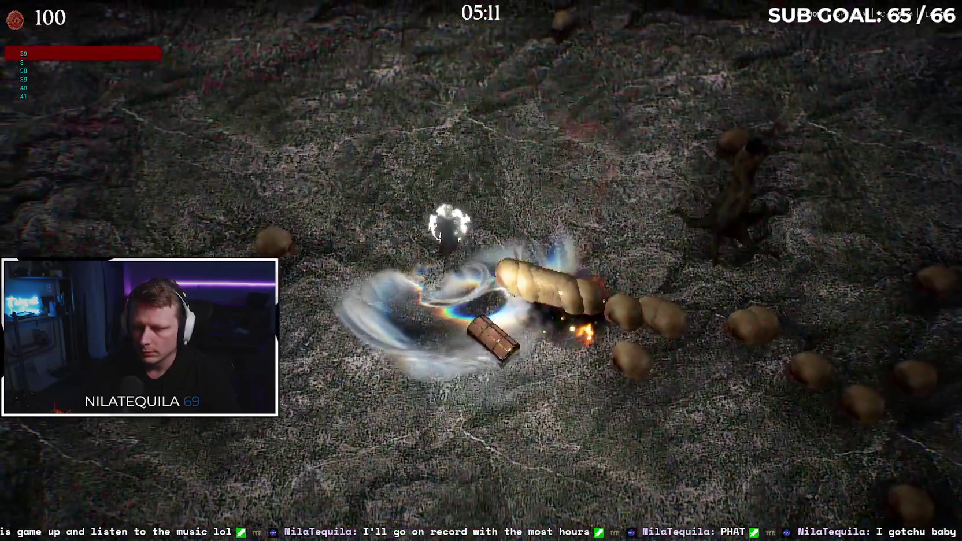
pyautogui.press('w')
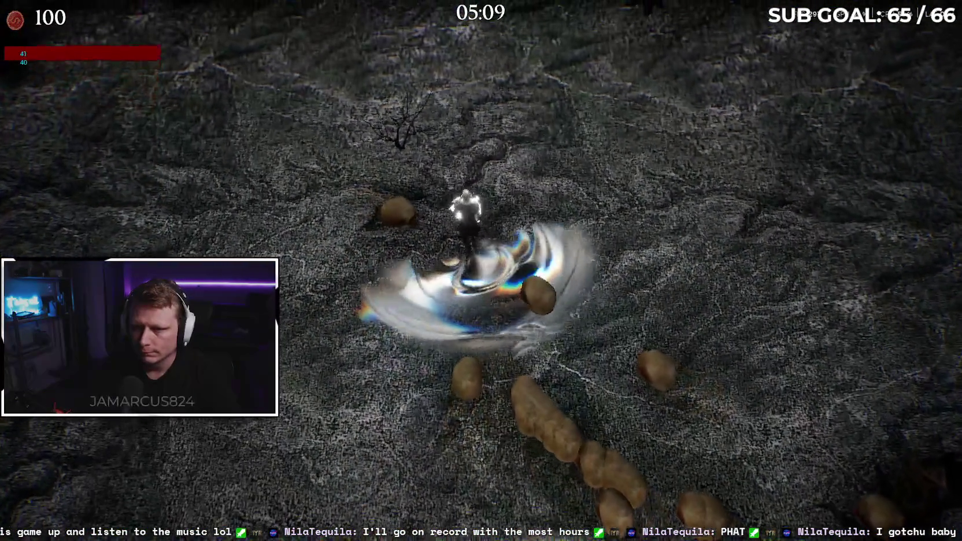
pyautogui.press('w')
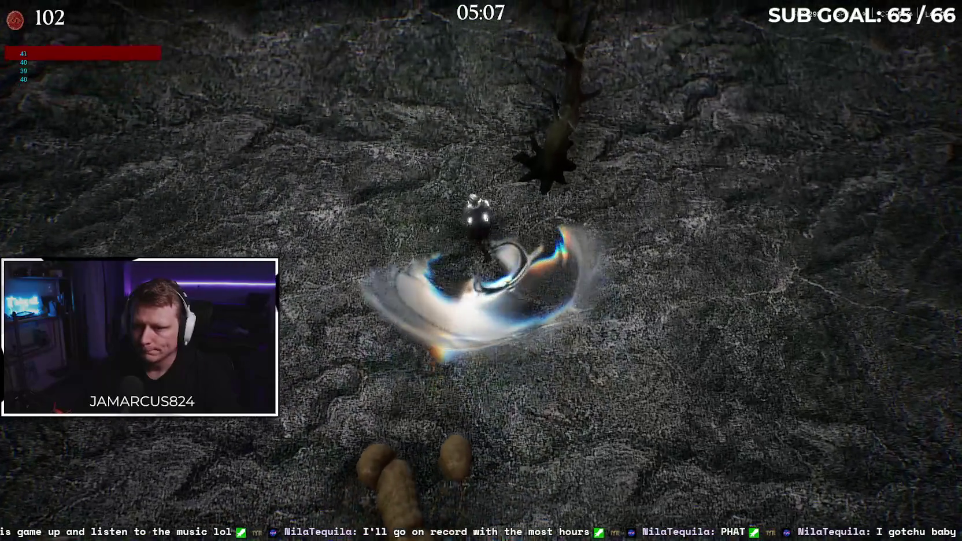
pyautogui.press('a')
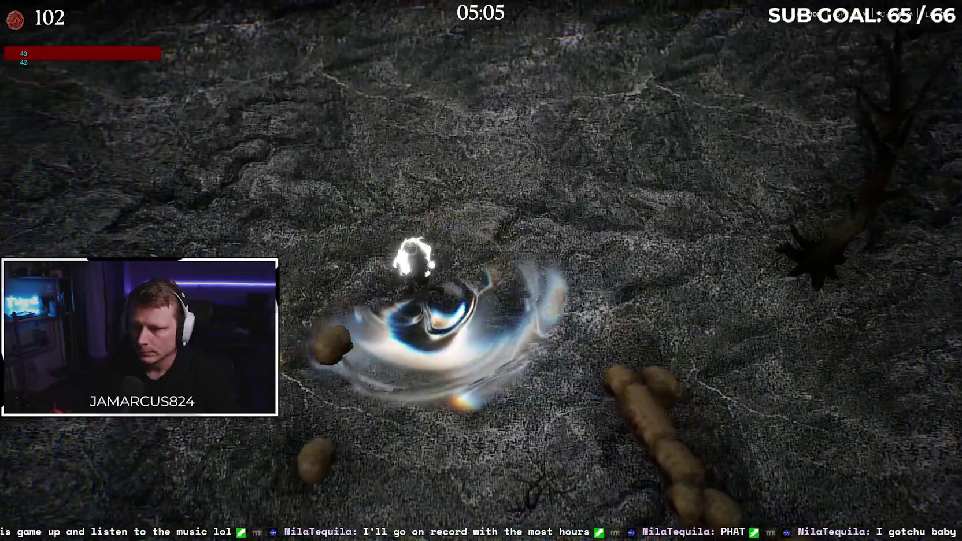
pyautogui.press('a')
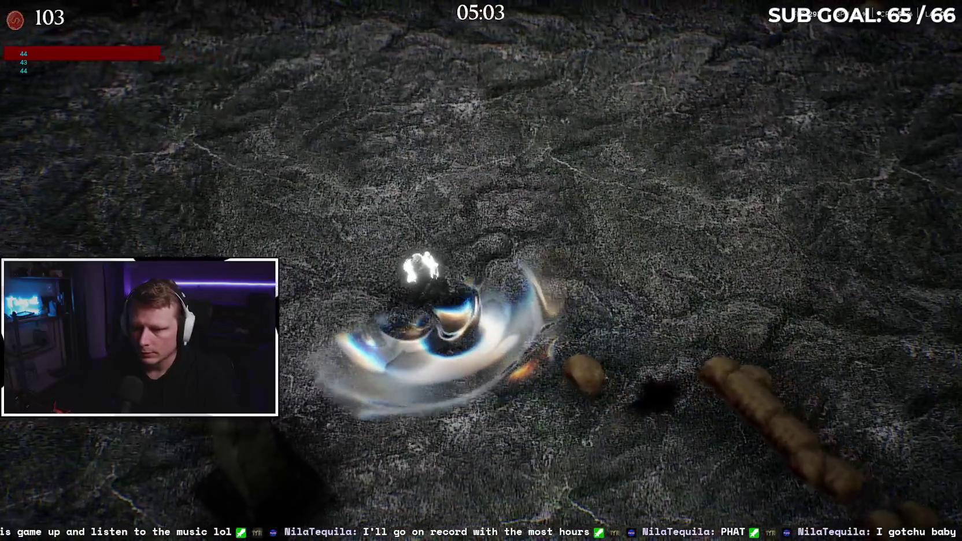
pyautogui.press('d')
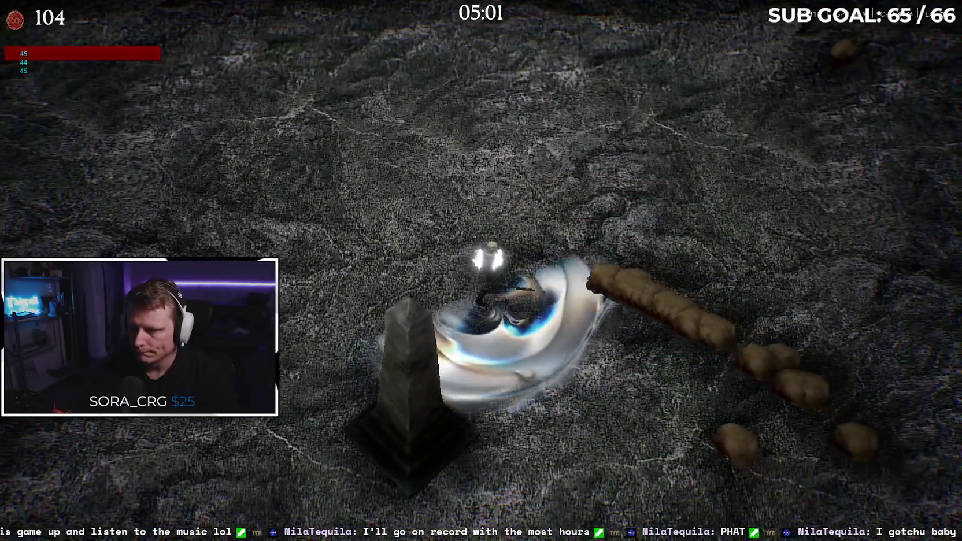
# Step: Keep running left ahead of the skulls, drawing enemies into attacks until kills pass 140
pyautogui.press('a')
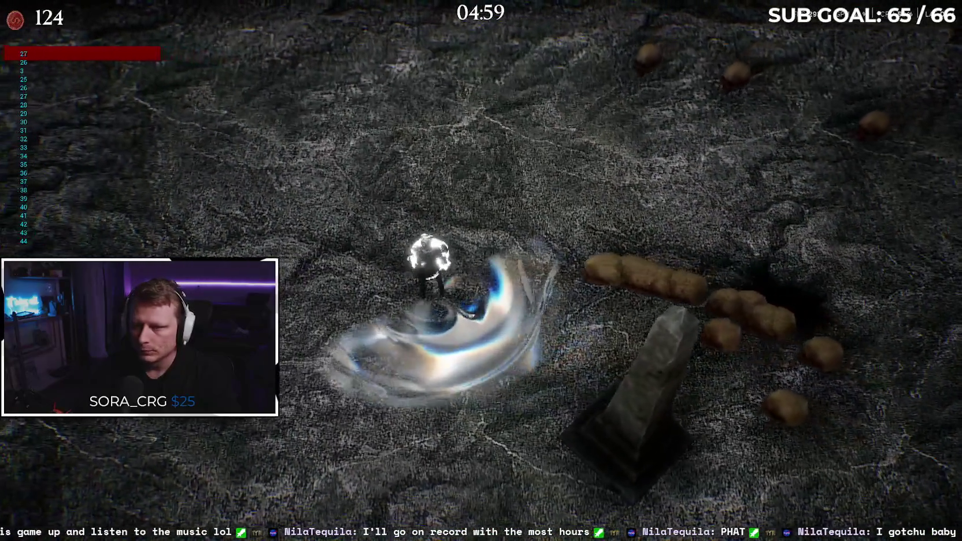
pyautogui.press('w')
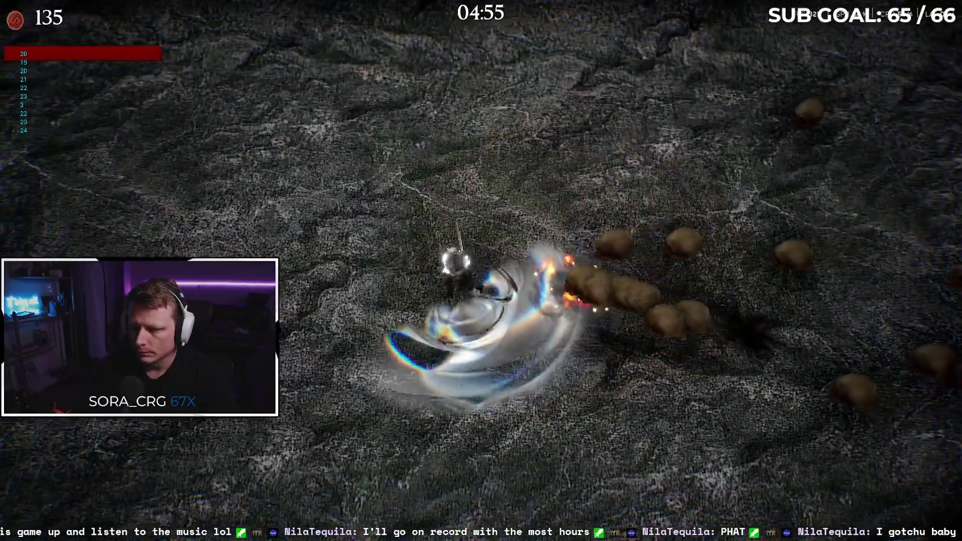
pyautogui.press('a')
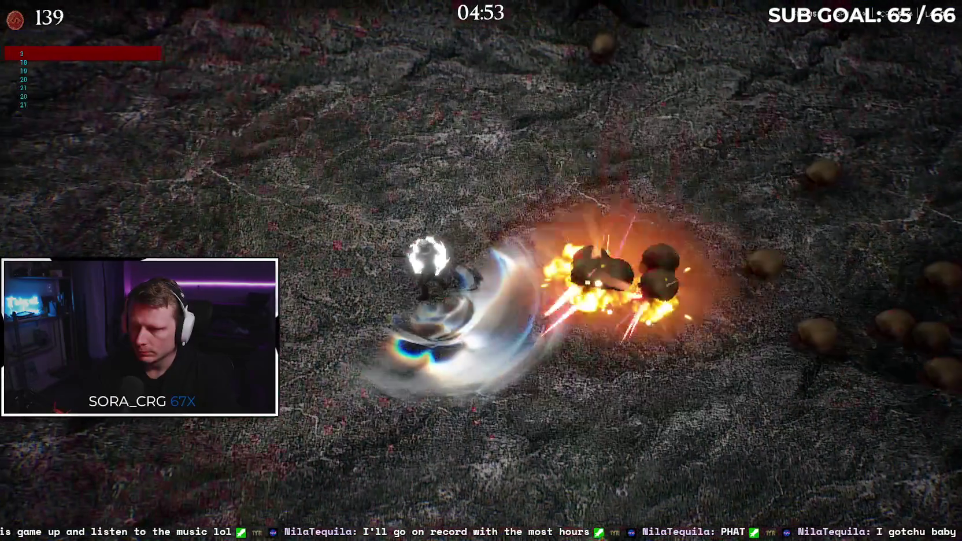
pyautogui.press('a')
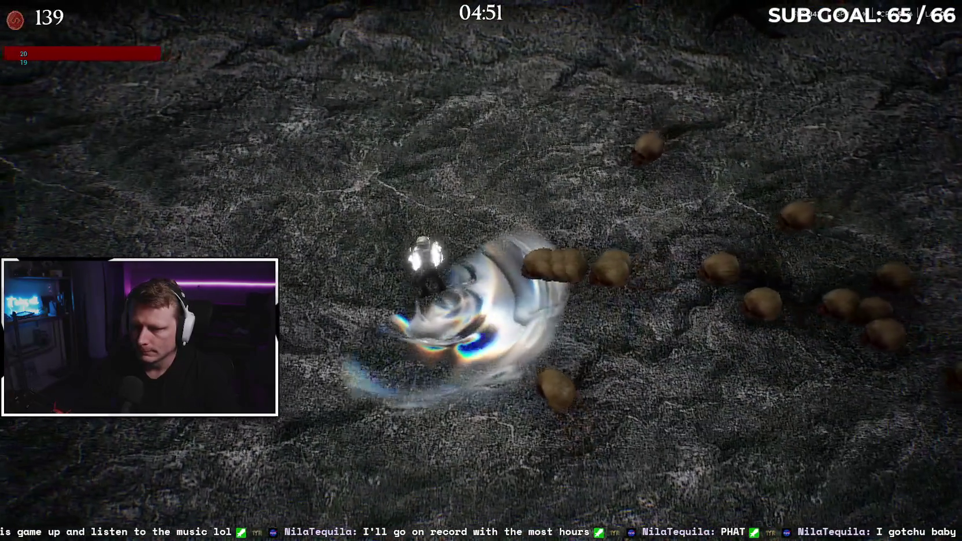
pyautogui.press('a')
pyautogui.press('a')
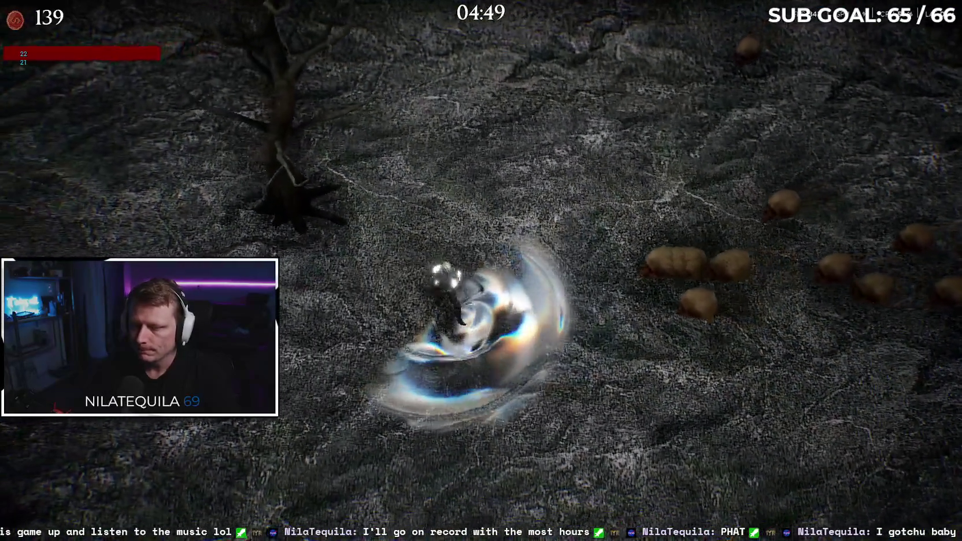
pyautogui.press('a')
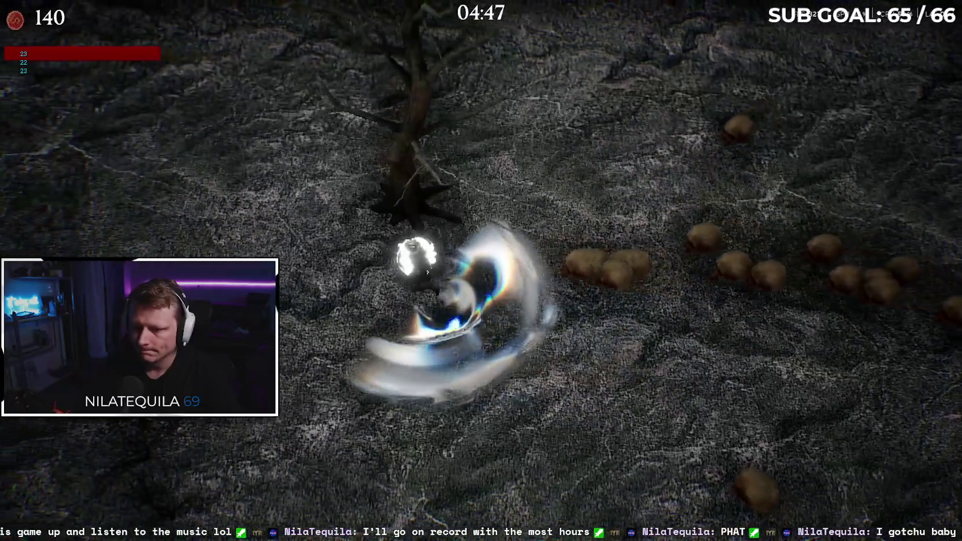
pyautogui.press('a')
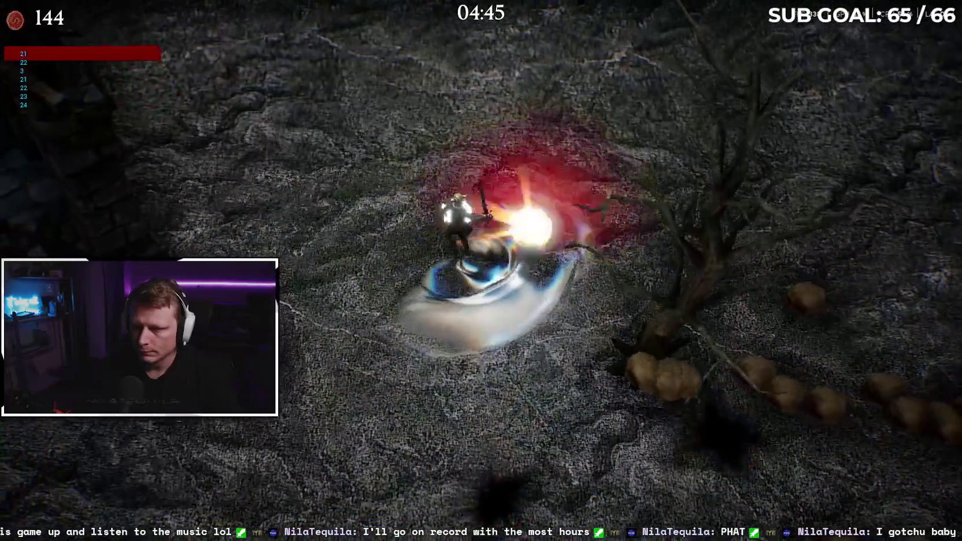
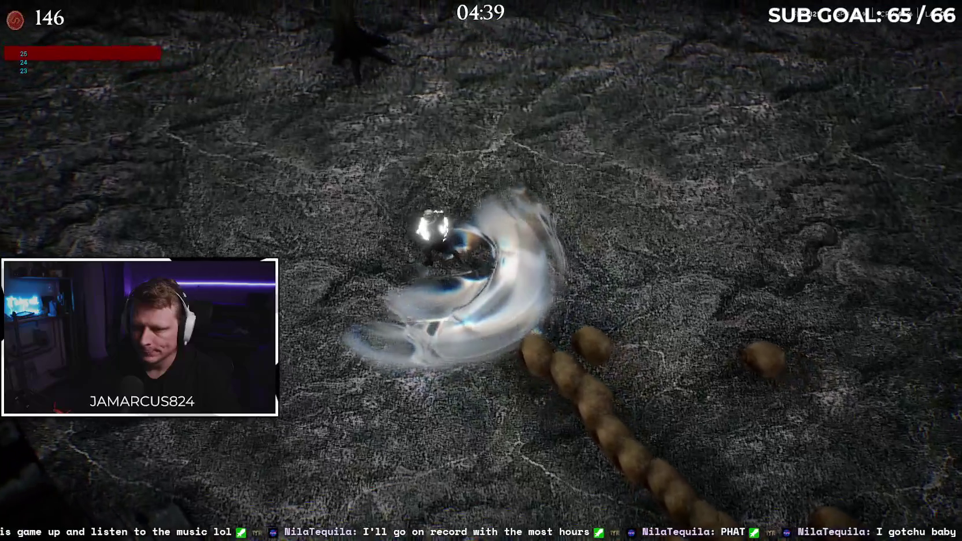
# Step: Steer the character left through the skull pack, dodging the enemies
pyautogui.press('a')
pyautogui.press('a')
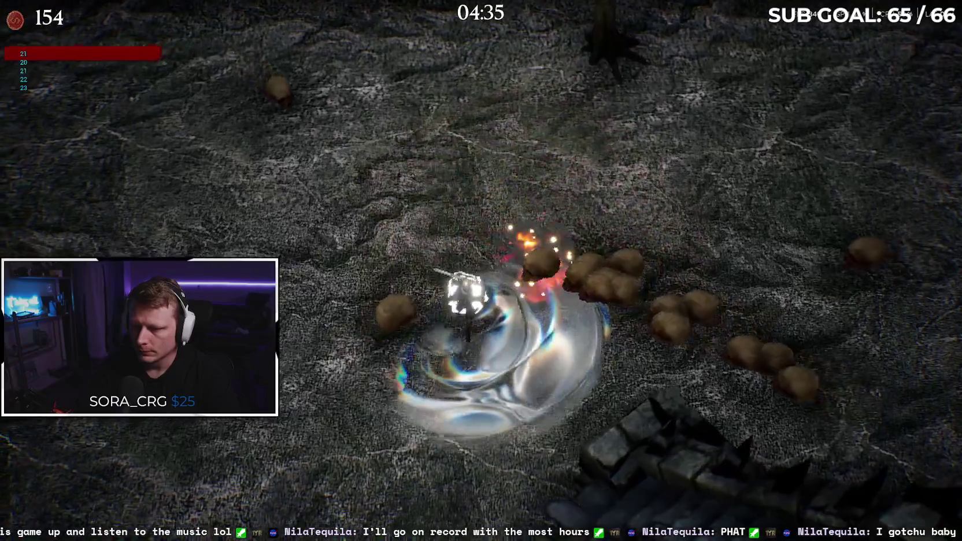
pyautogui.press('s')
pyautogui.press('a')
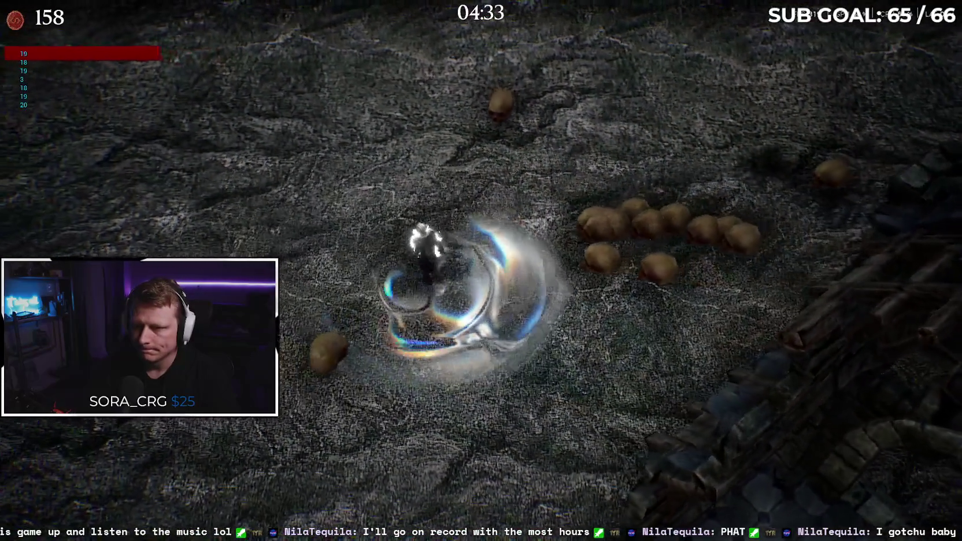
pyautogui.press('w')
pyautogui.press('a')
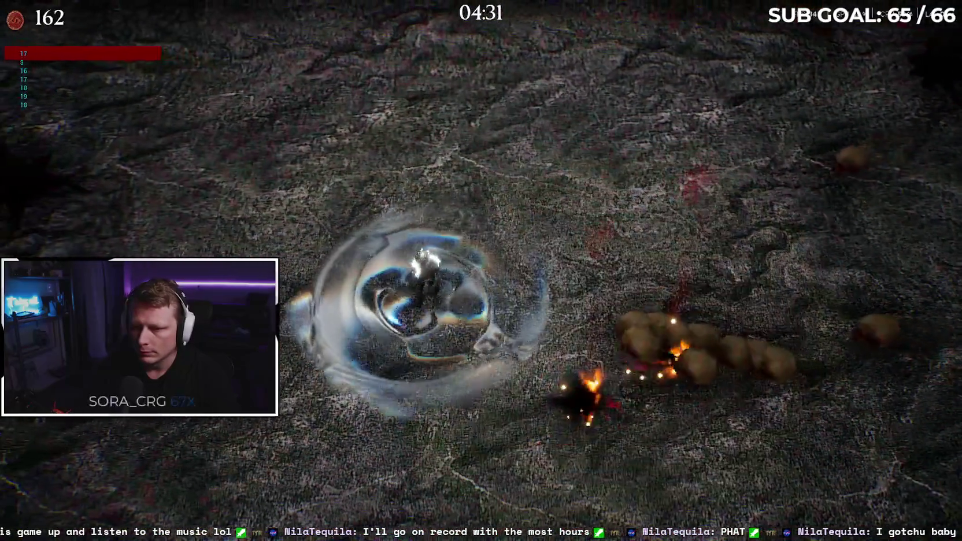
pyautogui.press('a')
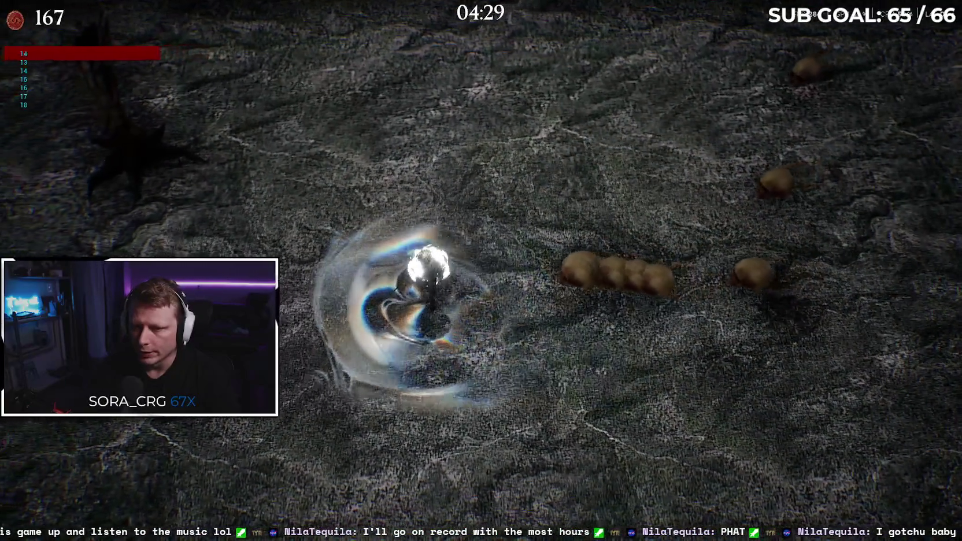
pyautogui.press('a')
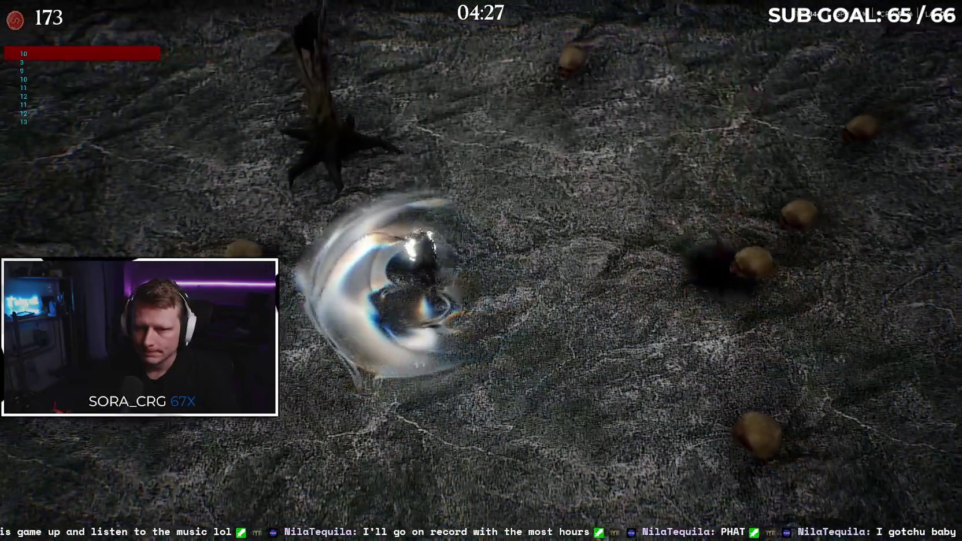
pyautogui.press('a')
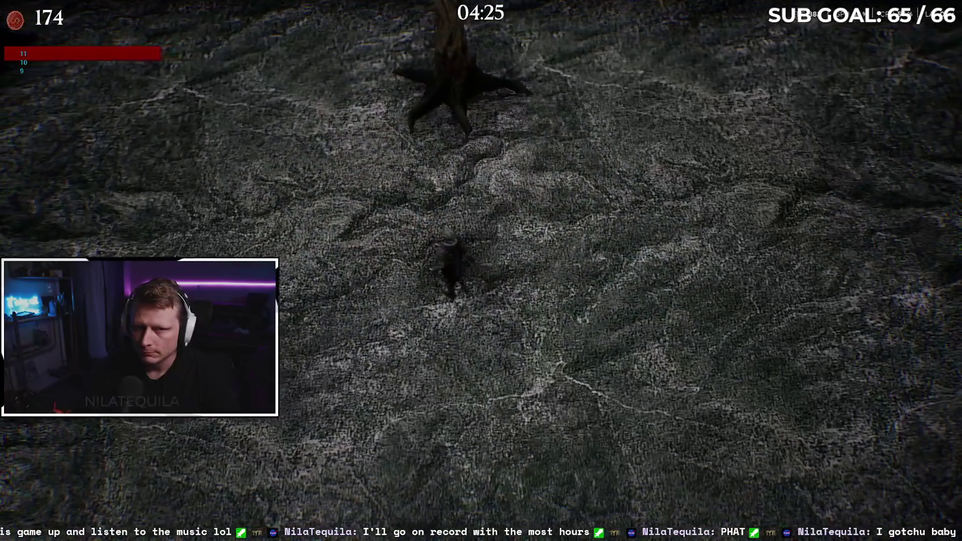
pyautogui.press('a')
pyautogui.press('a')
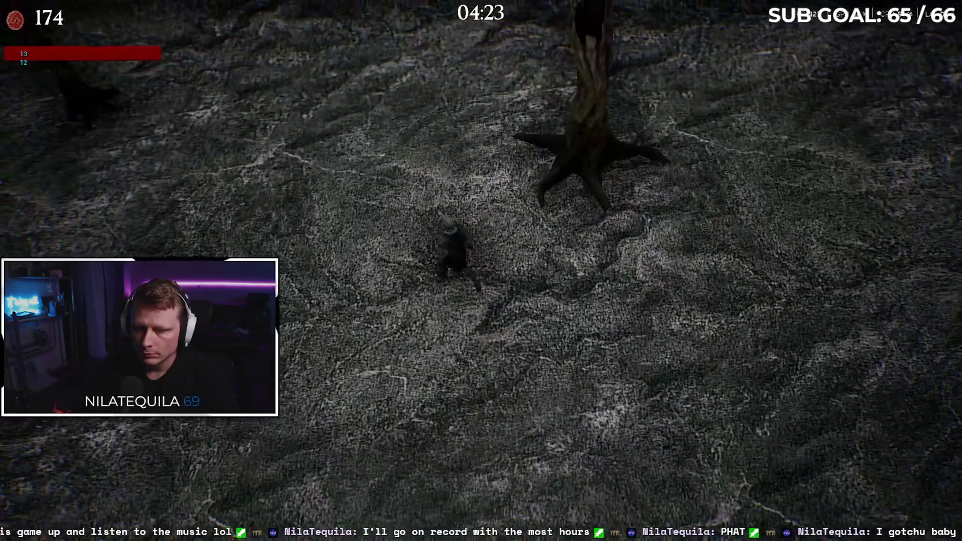
pyautogui.press('a')
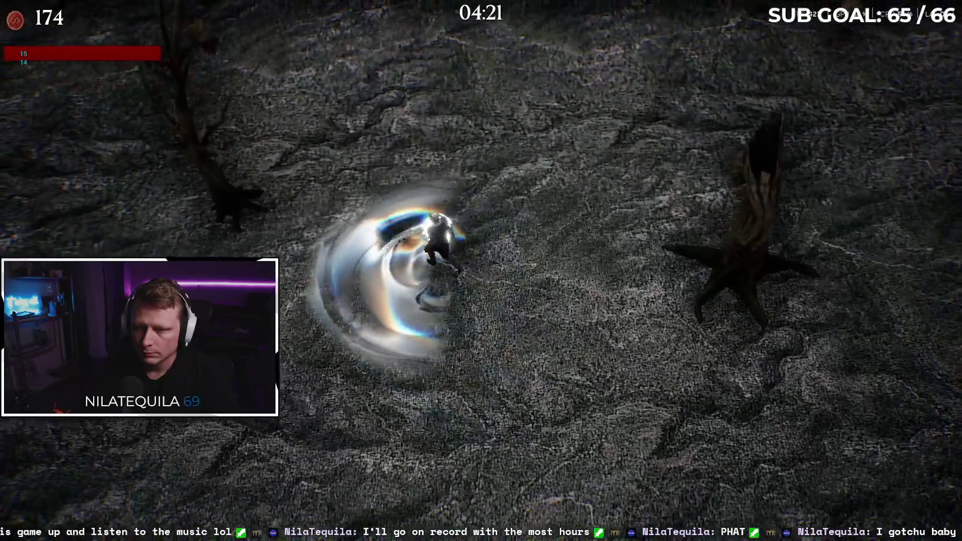
# Step: Walk into the chest to collect it and take the Increase Lightning Damage upgrade
pyautogui.press('w')
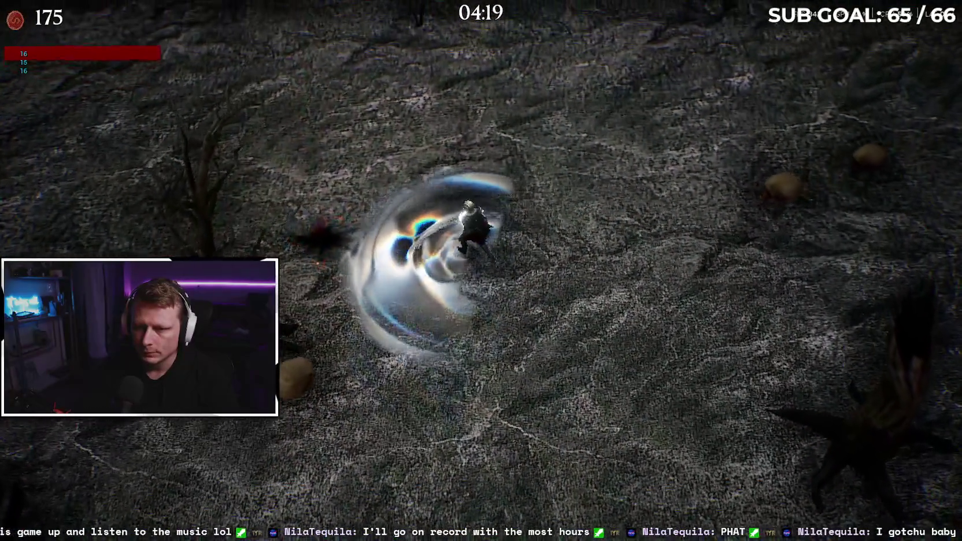
pyautogui.press('w')
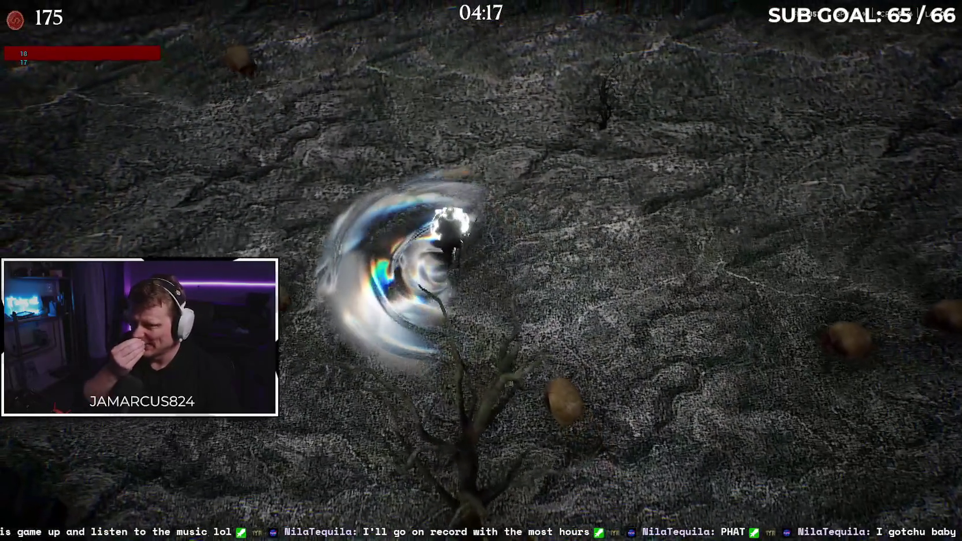
pyautogui.press('a')
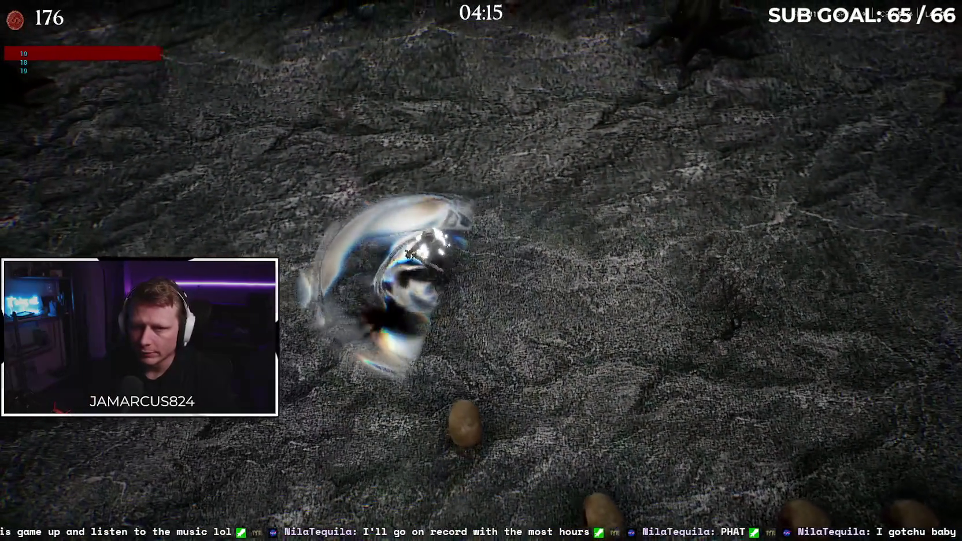
pyautogui.press('a')
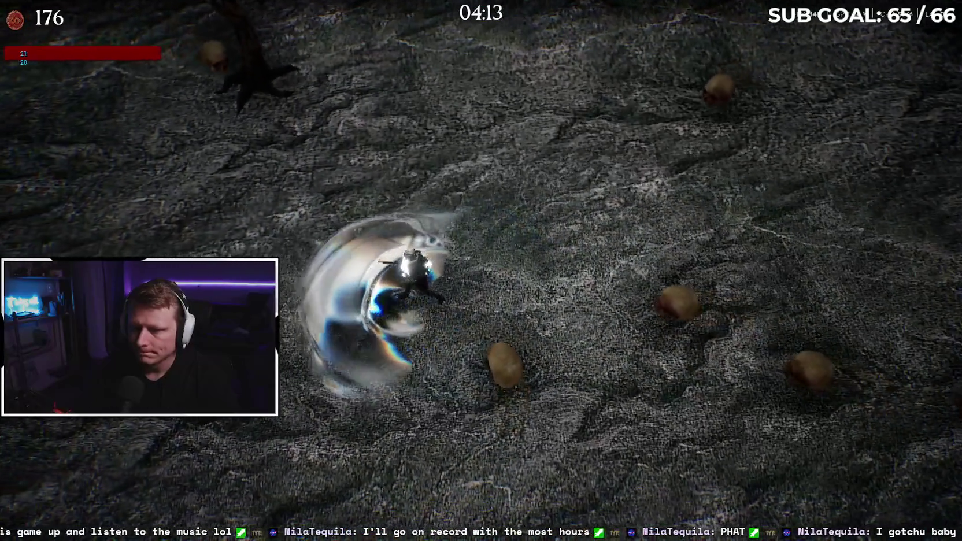
pyautogui.press('s')
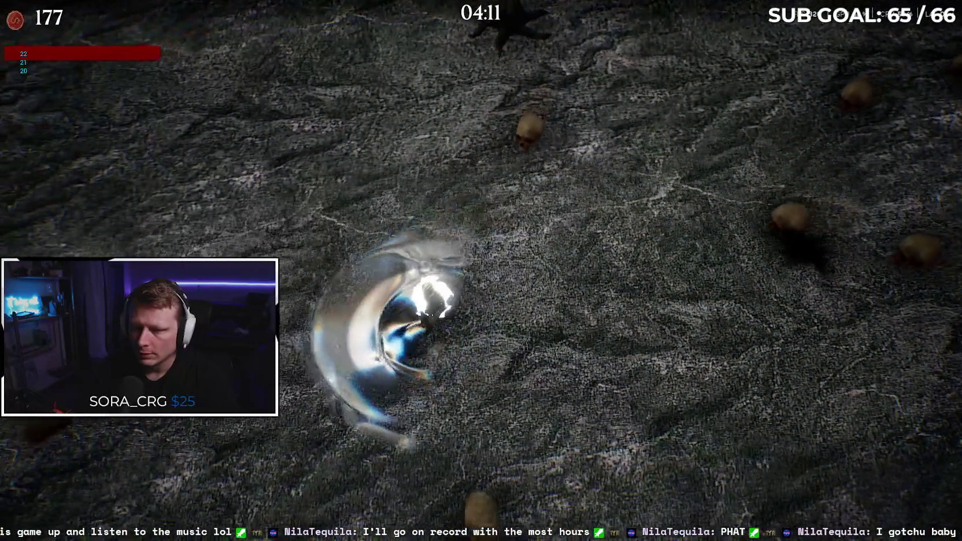
pyautogui.press('a')
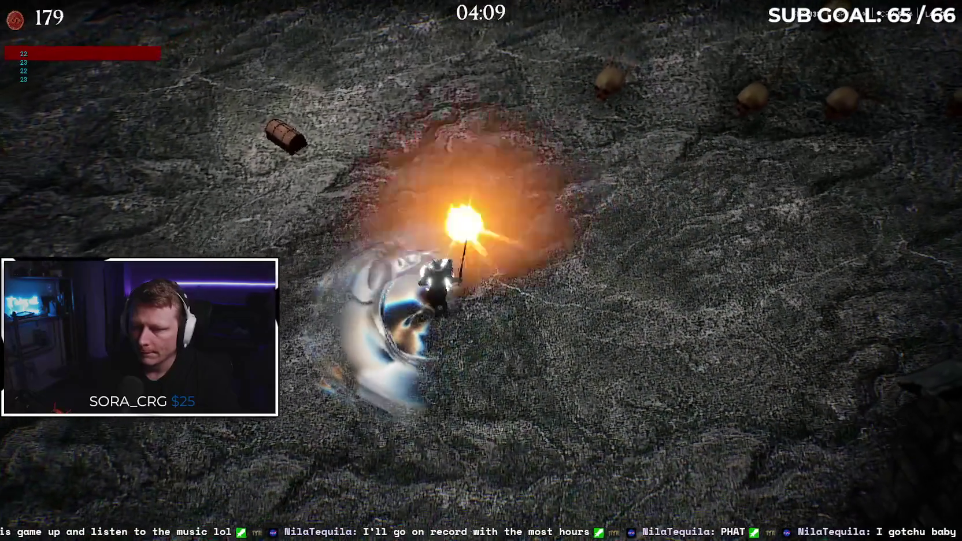
pyautogui.press('w')
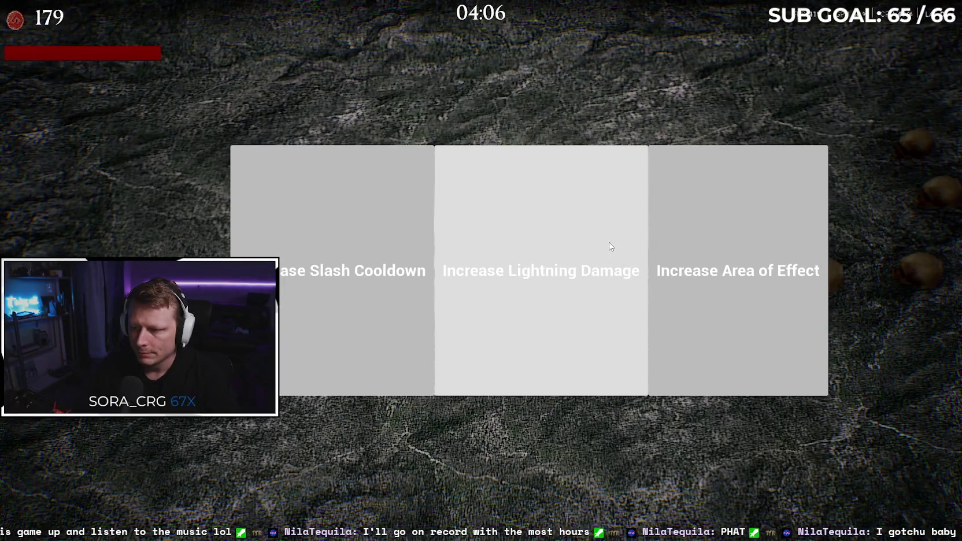
pyautogui.click(740, 246)
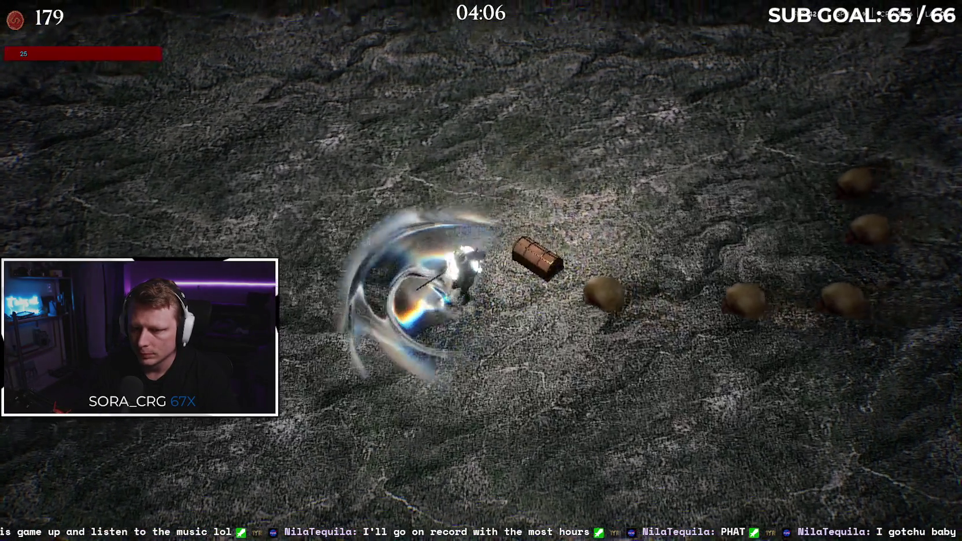
# Step: Walk the character left and up across the skull-strewn arena through the enemies
pyautogui.press('a')
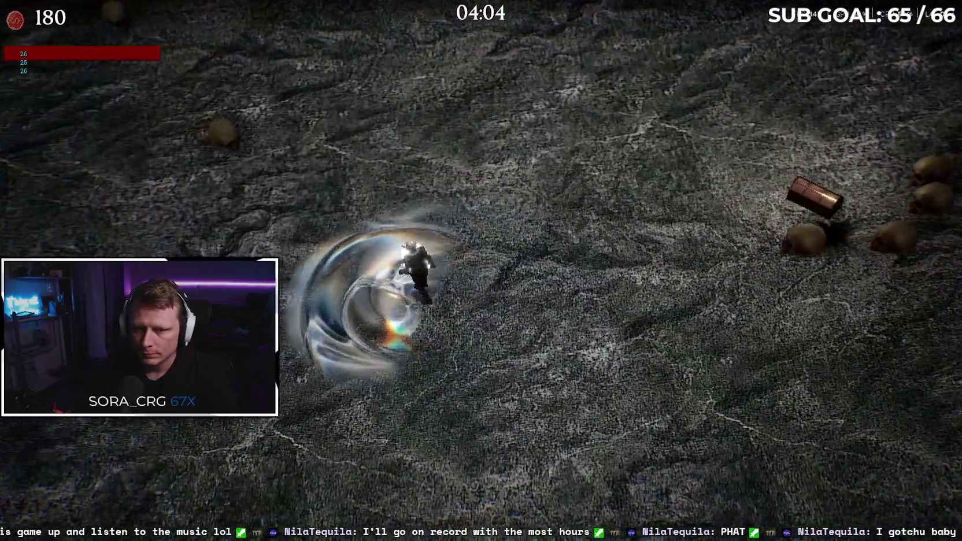
pyautogui.press('a')
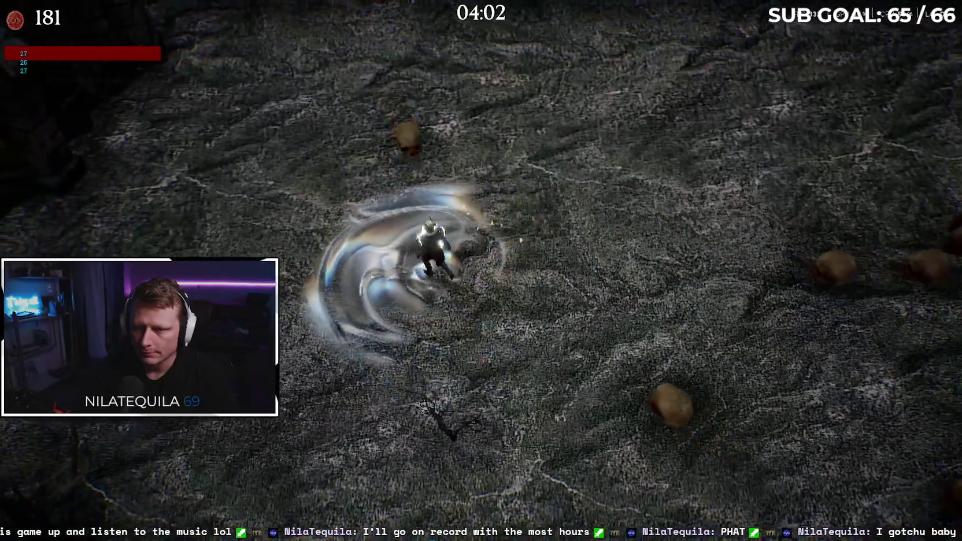
pyautogui.press('w')
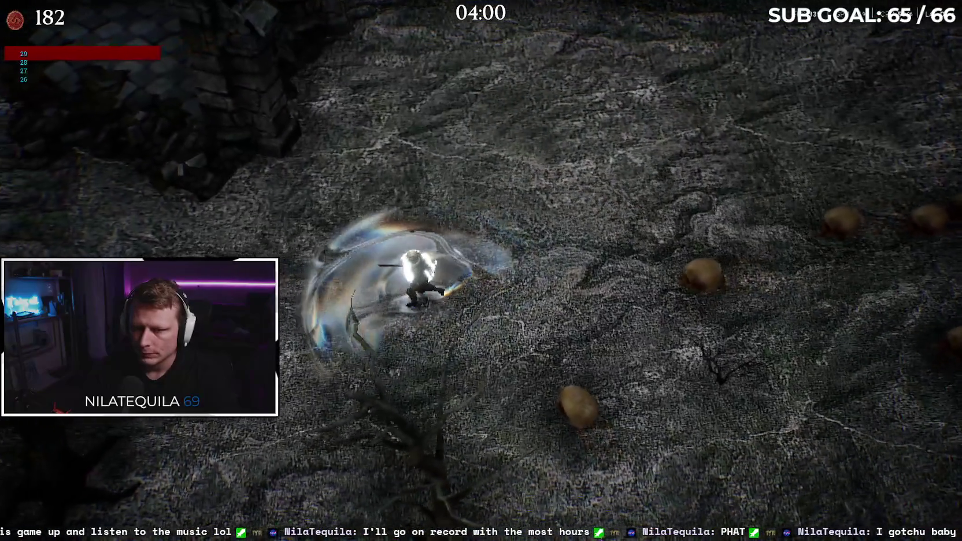
pyautogui.press('a')
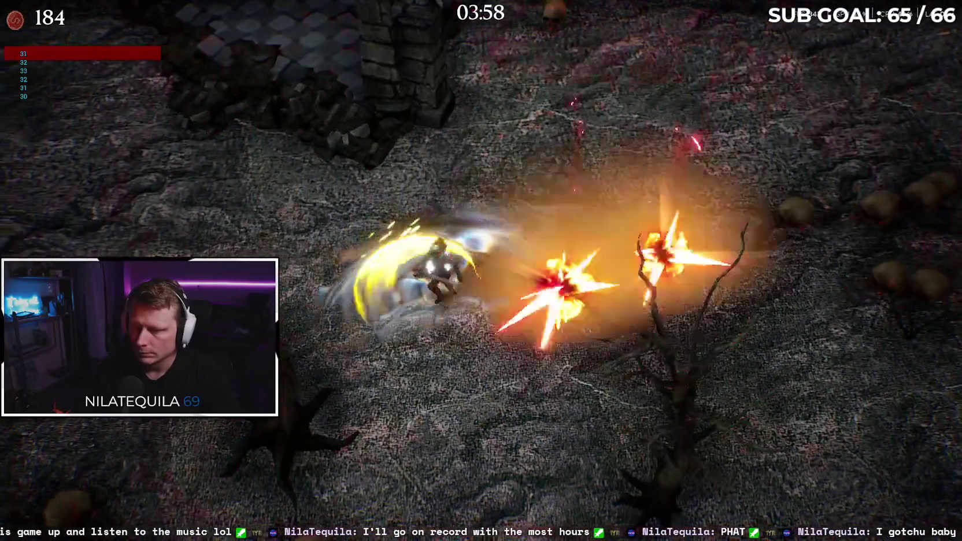
pyautogui.press('a')
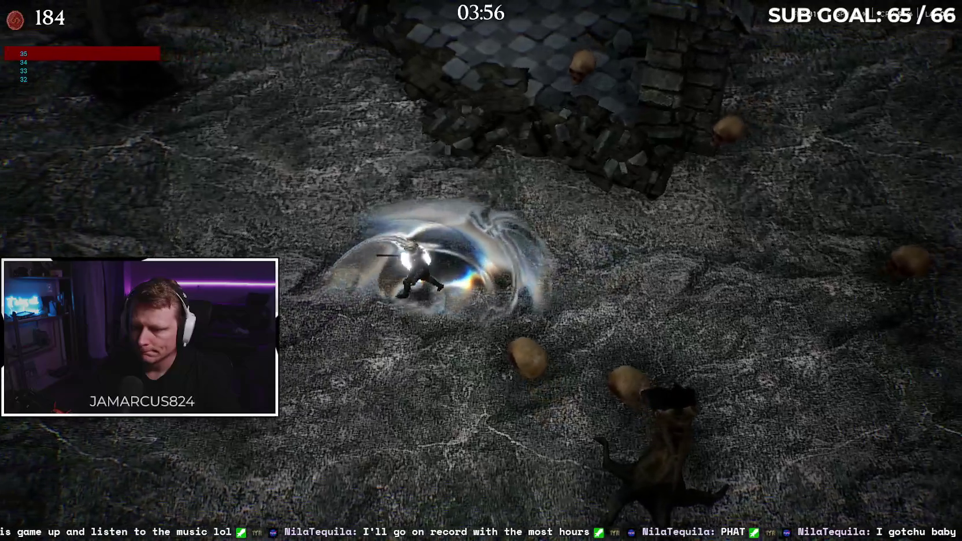
pyautogui.press('a')
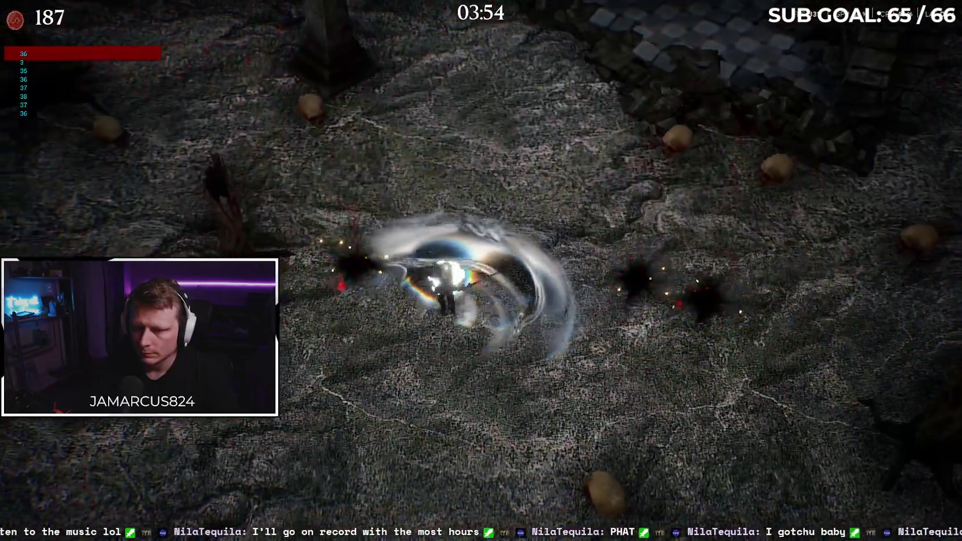
pyautogui.press('a')
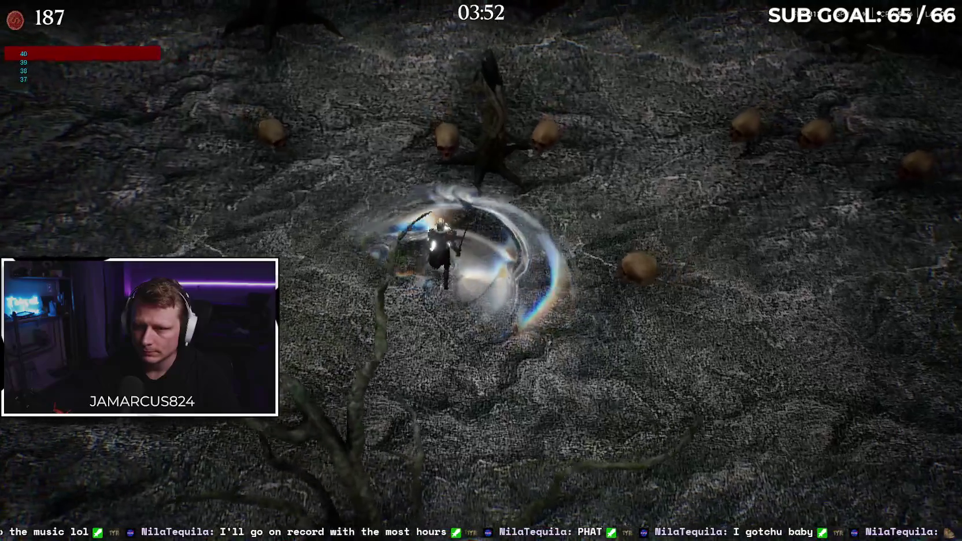
pyautogui.press('a')
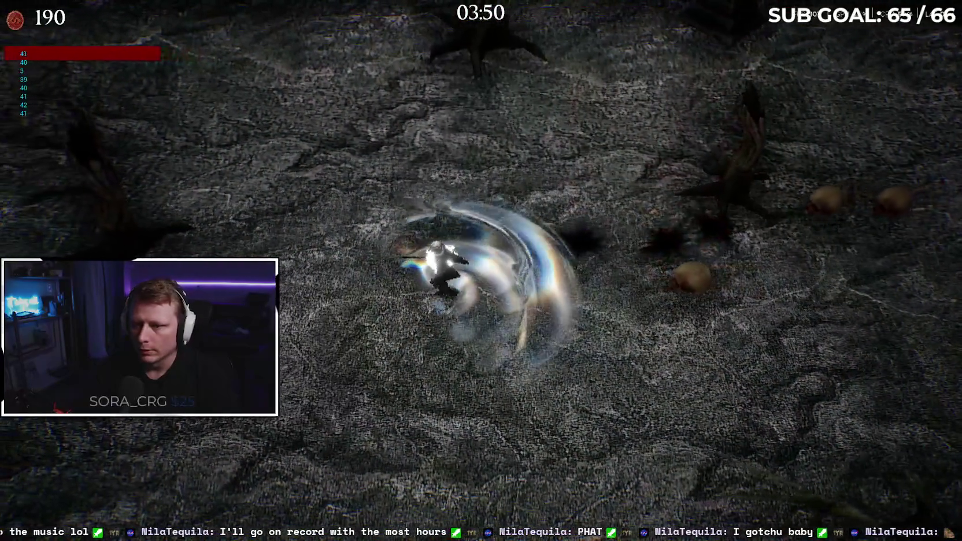
pyautogui.press('a')
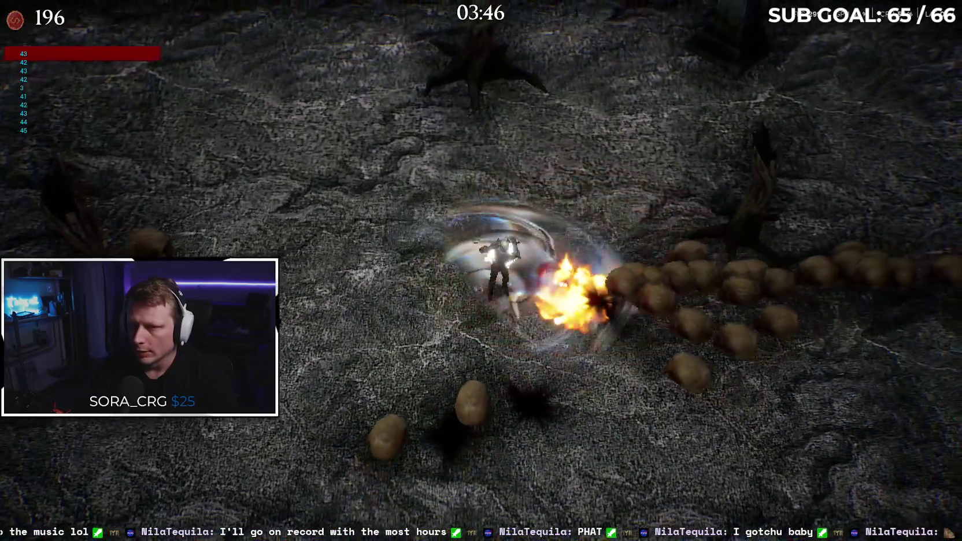
pyautogui.press('w')
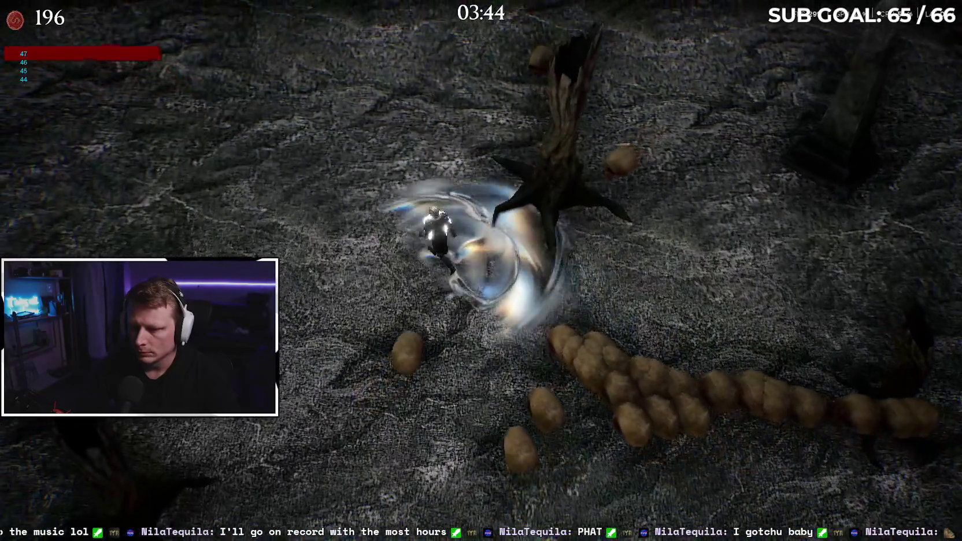
pyautogui.press('a')
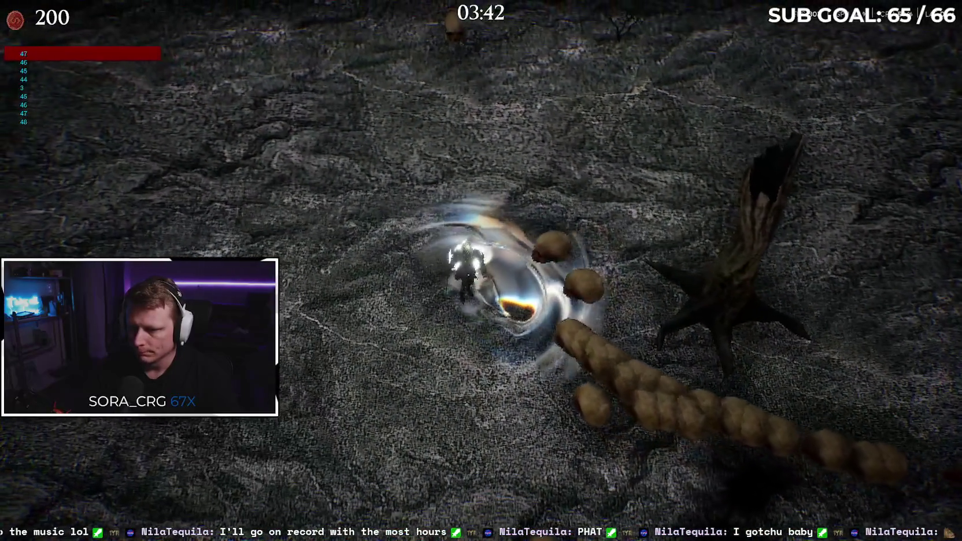
pyautogui.press('a')
pyautogui.press('w')
pyautogui.press('a')
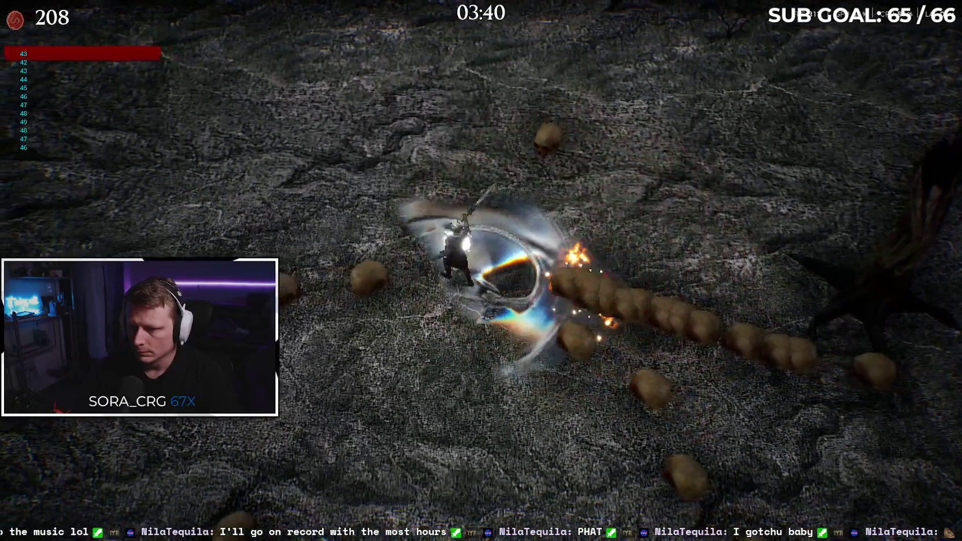
pyautogui.press('w')
pyautogui.press('w')
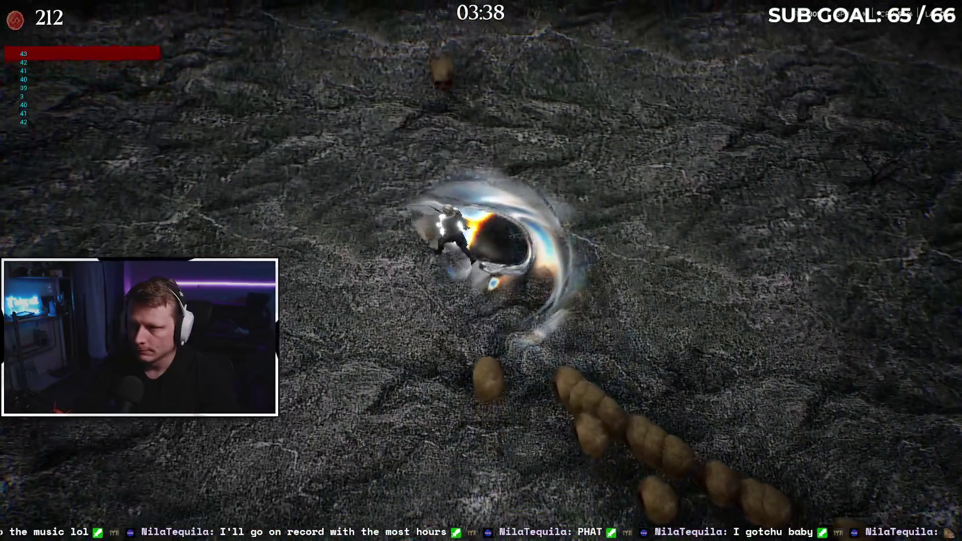
pyautogui.press('w')
pyautogui.press('a')
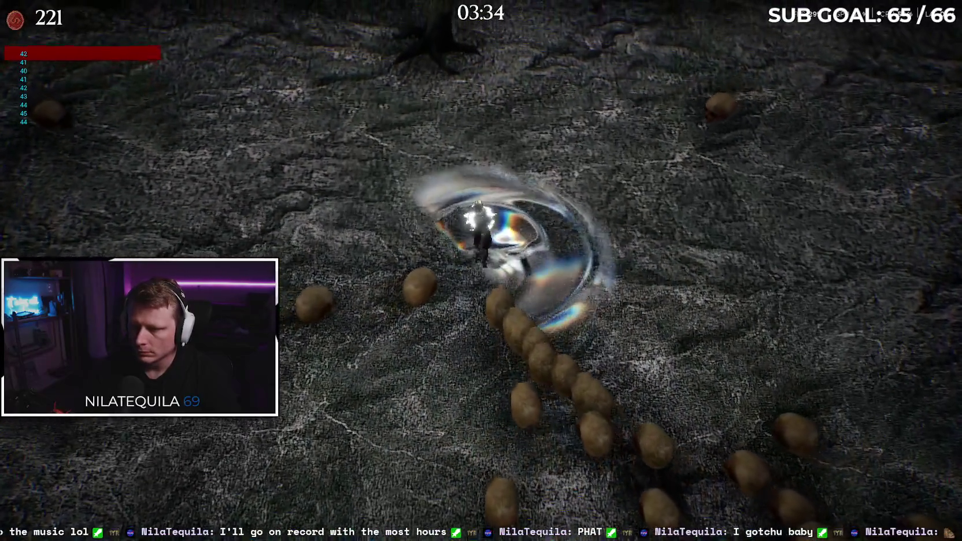
# Step: Turn the character right and up, steering through the enemy crowd
pyautogui.press('d')
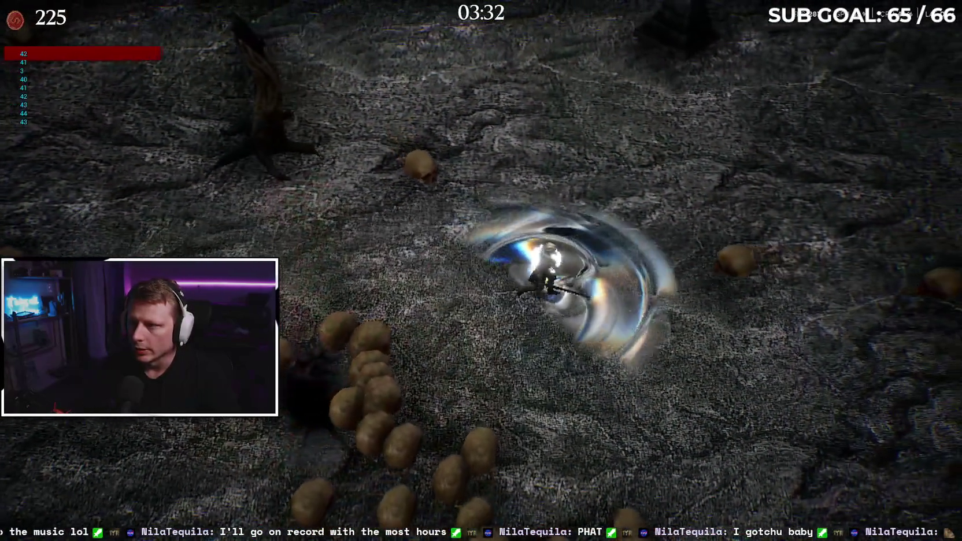
pyautogui.press('d')
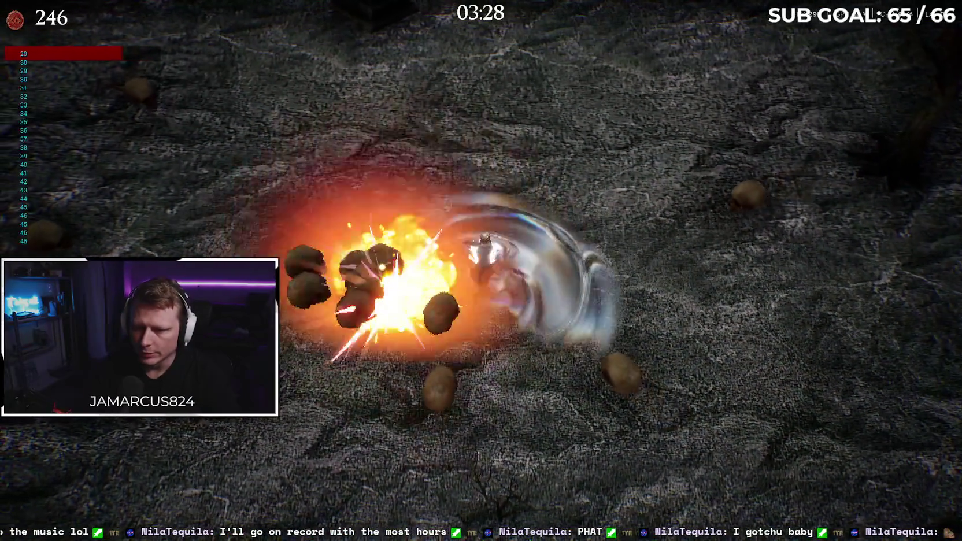
pyautogui.press('w')
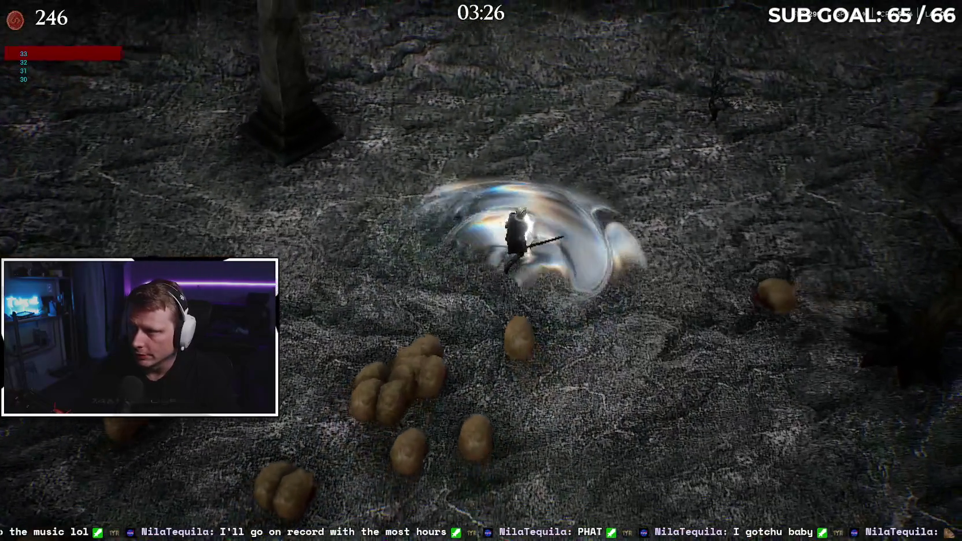
pyautogui.press('w')
pyautogui.press('d')
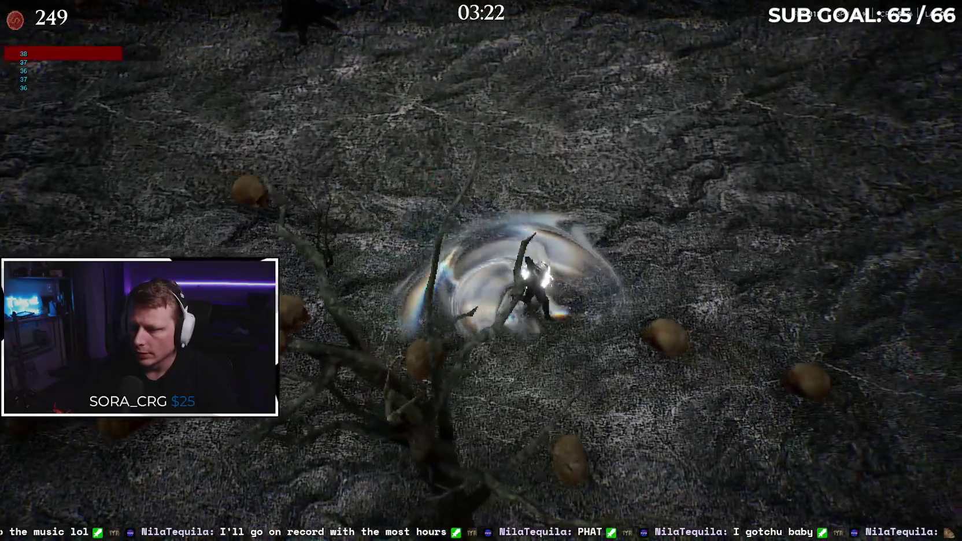
pyautogui.press('d')
pyautogui.press('d')
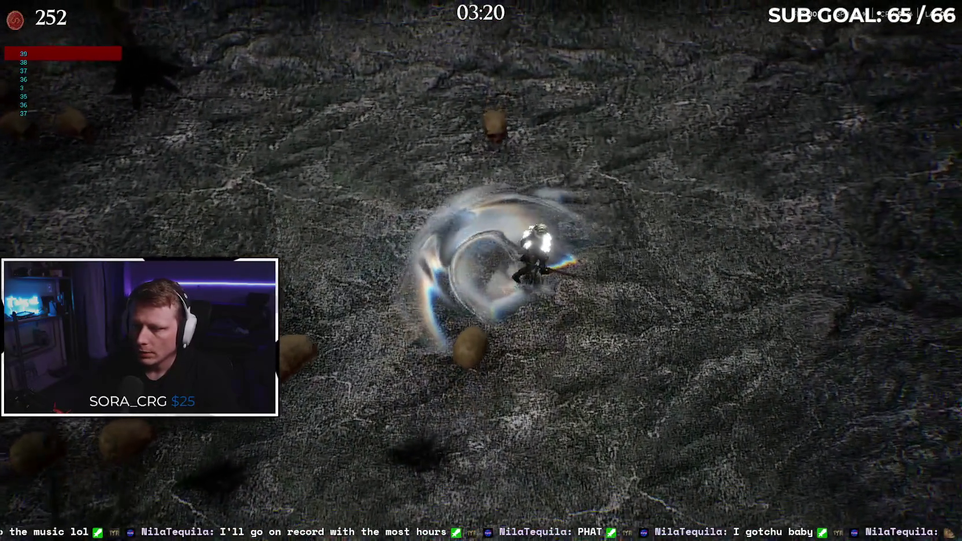
pyautogui.press('w')
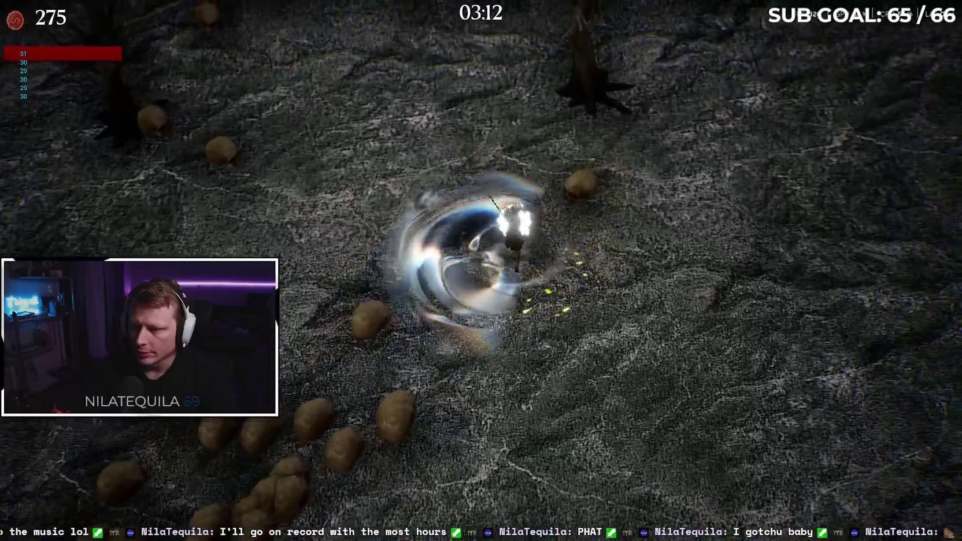
pyautogui.press('w')
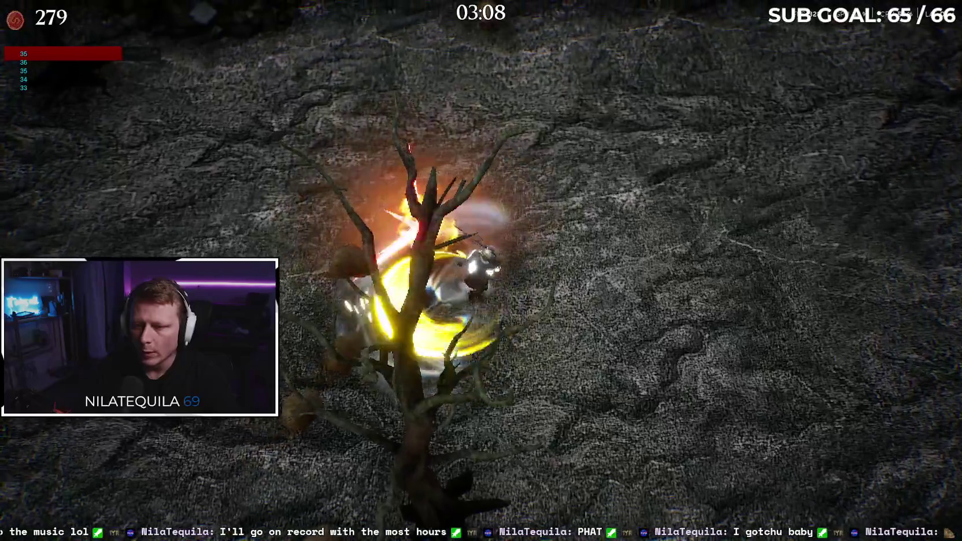
pyautogui.press('d')
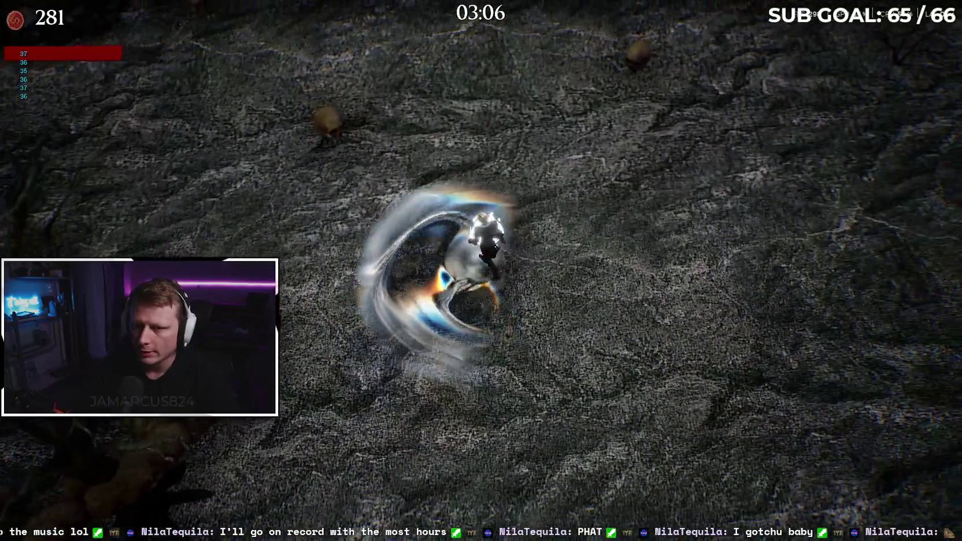
pyautogui.press('d')
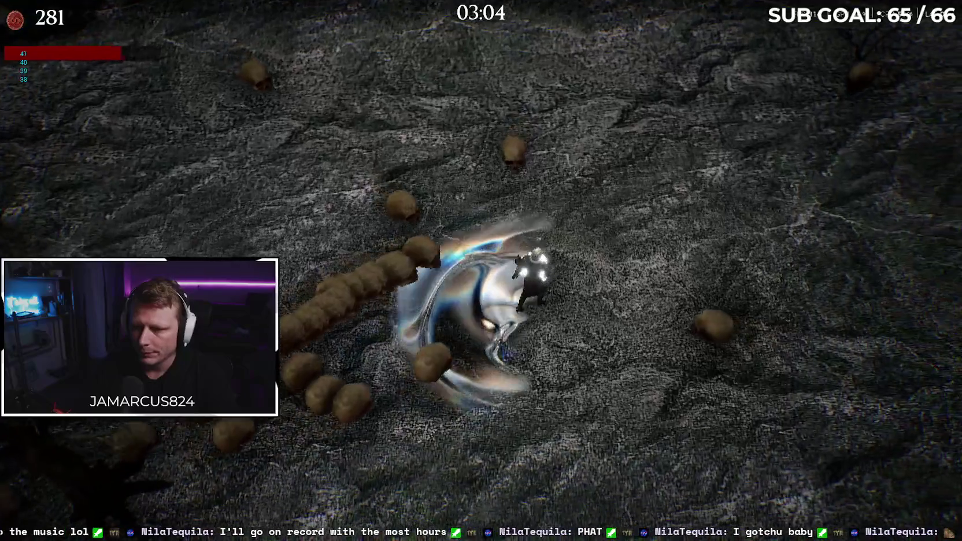
pyautogui.press('w')
pyautogui.press('d')
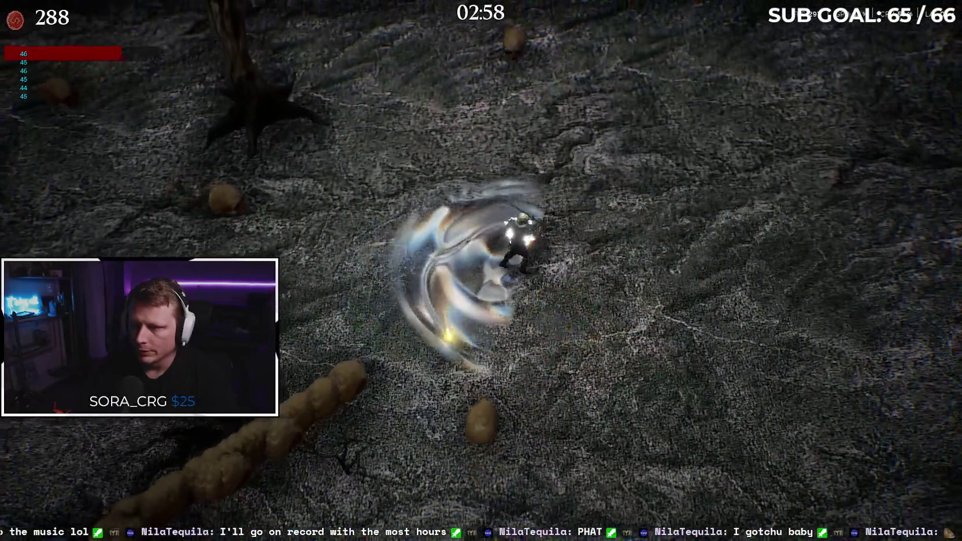
# Step: Head the character downward past the obelisk
pyautogui.press('s')
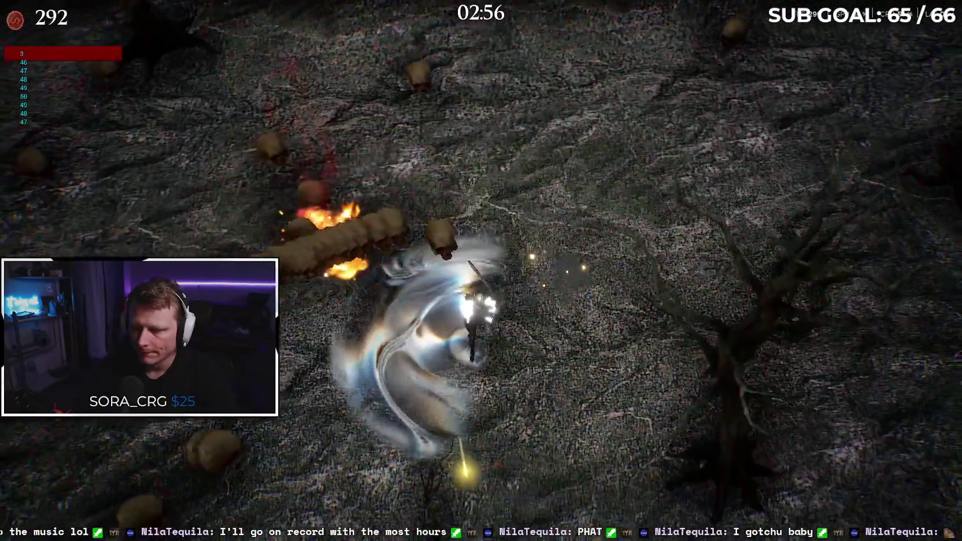
pyautogui.press('s')
pyautogui.press('d')
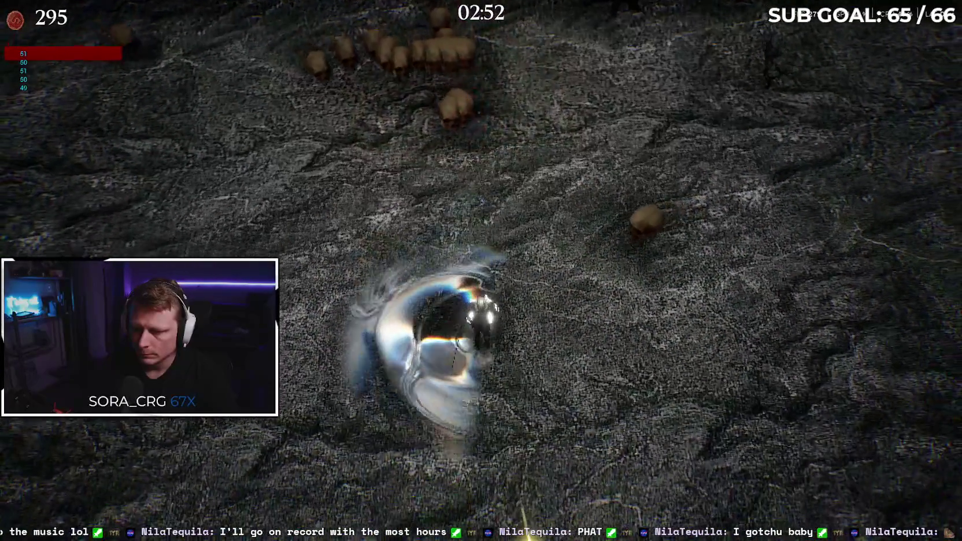
pyautogui.press('s')
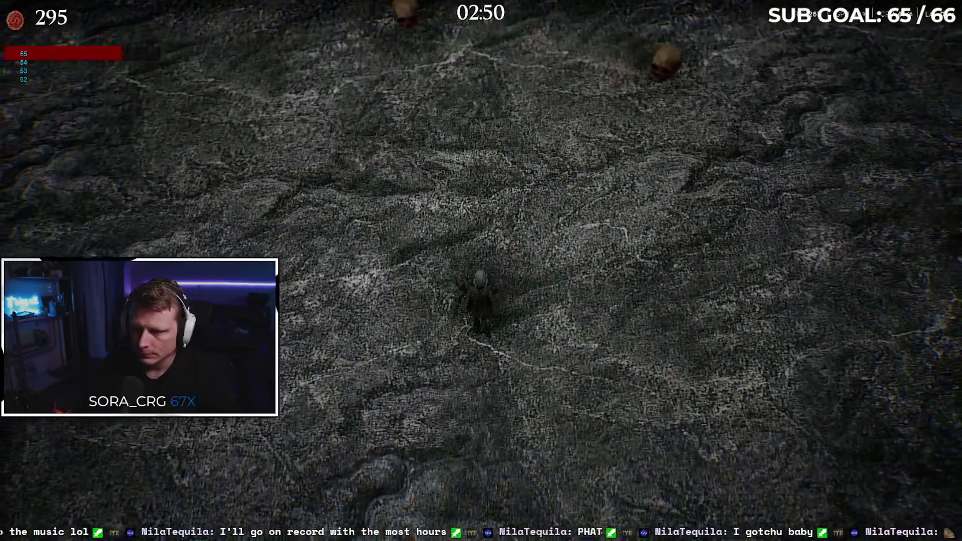
pyautogui.press('s')
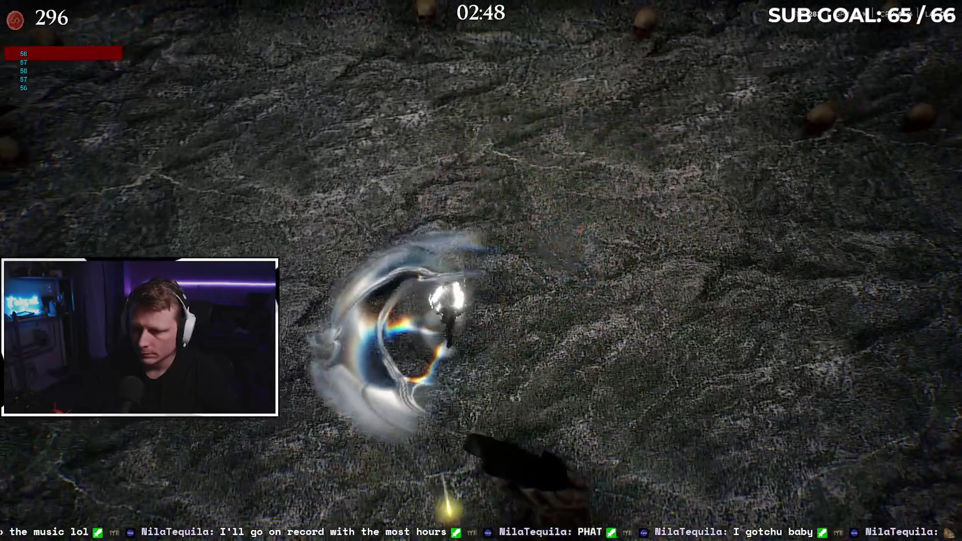
pyautogui.press('s')
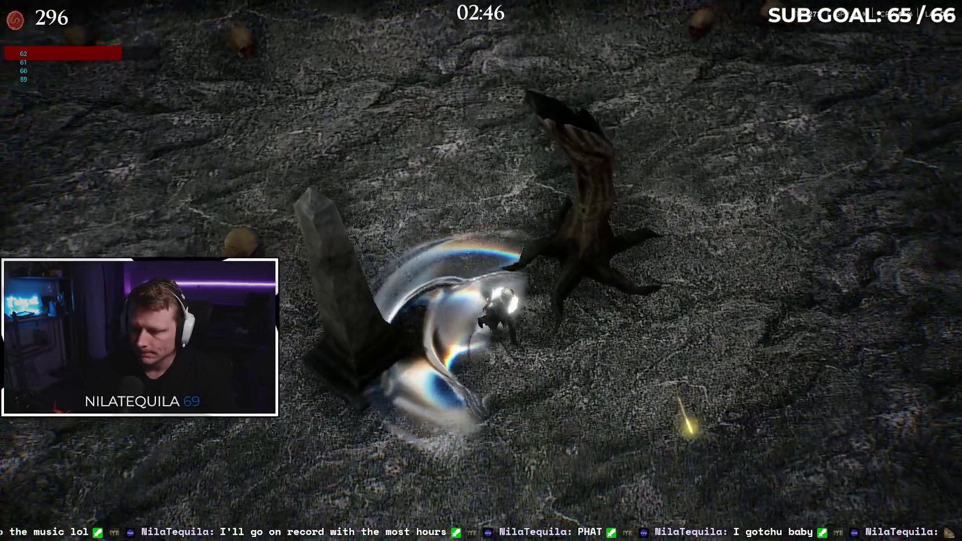
pyautogui.press('s')
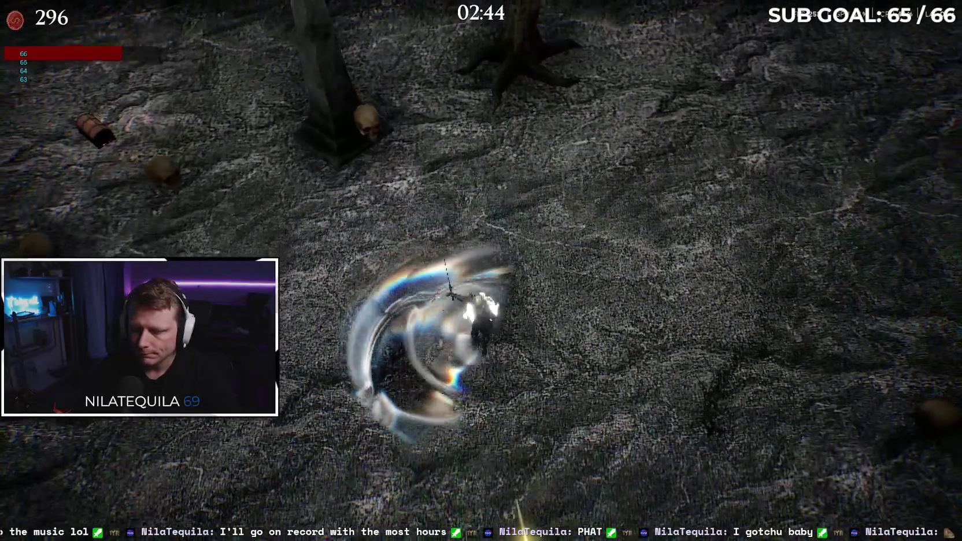
pyautogui.press('s')
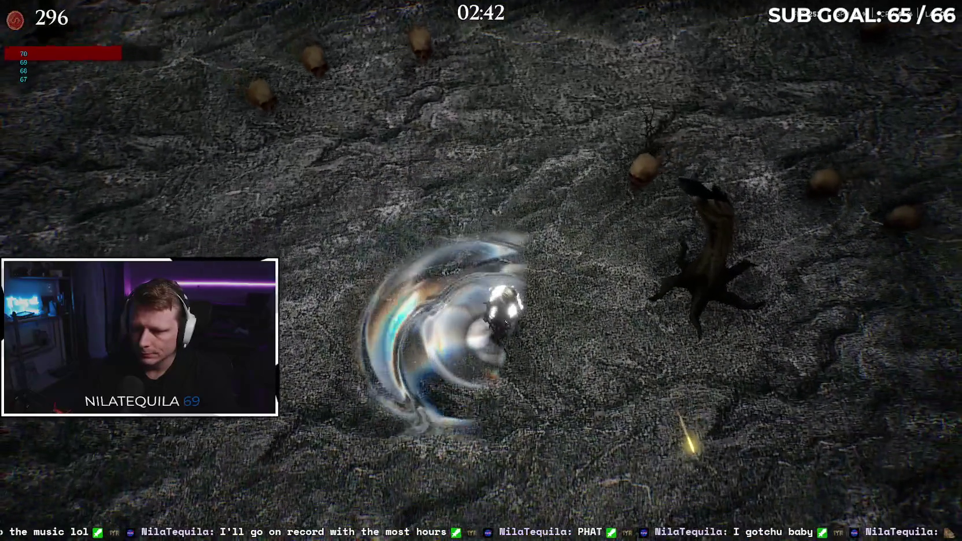
pyautogui.press('s')
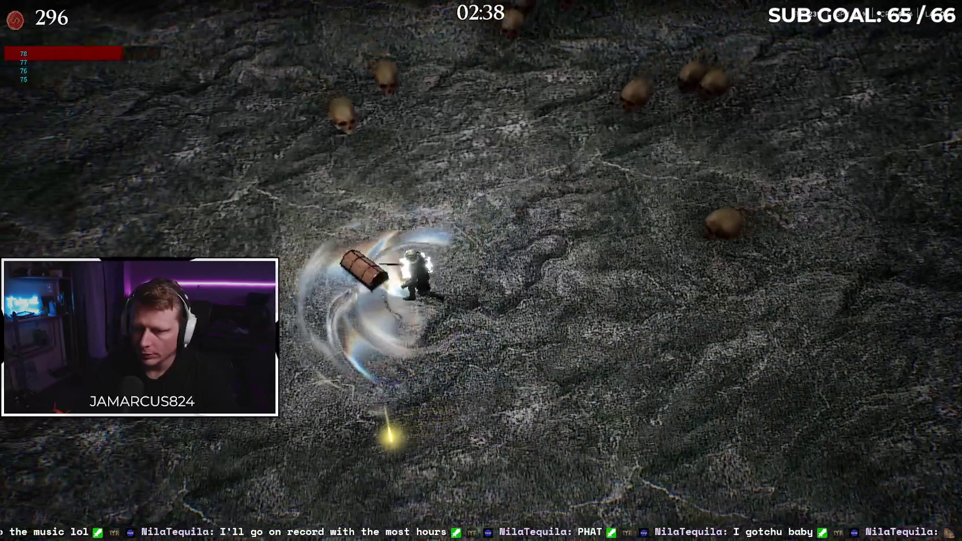
# Step: Take the Increase Area of Effect upgrade and keep zigzagging down the arena
pyautogui.click(722, 274)
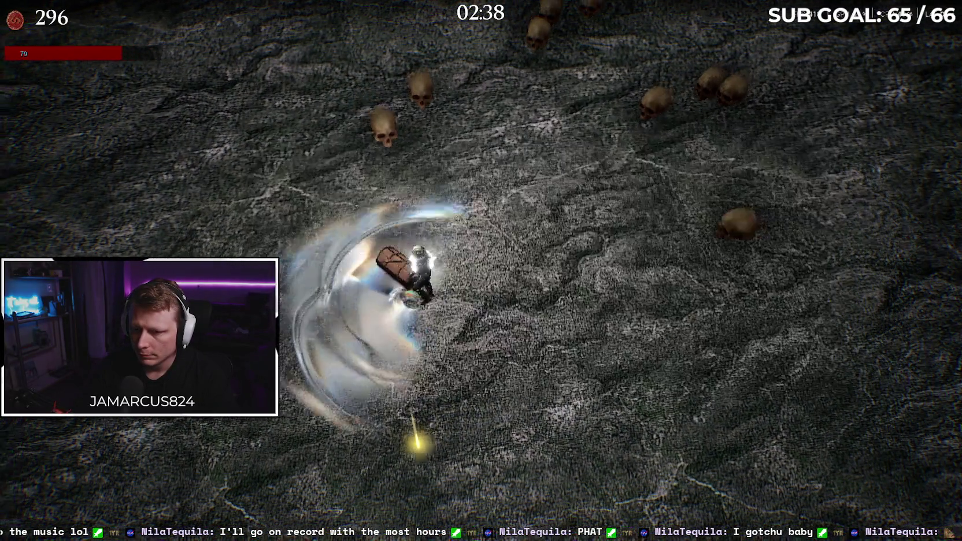
pyautogui.press('s')
pyautogui.press('d')
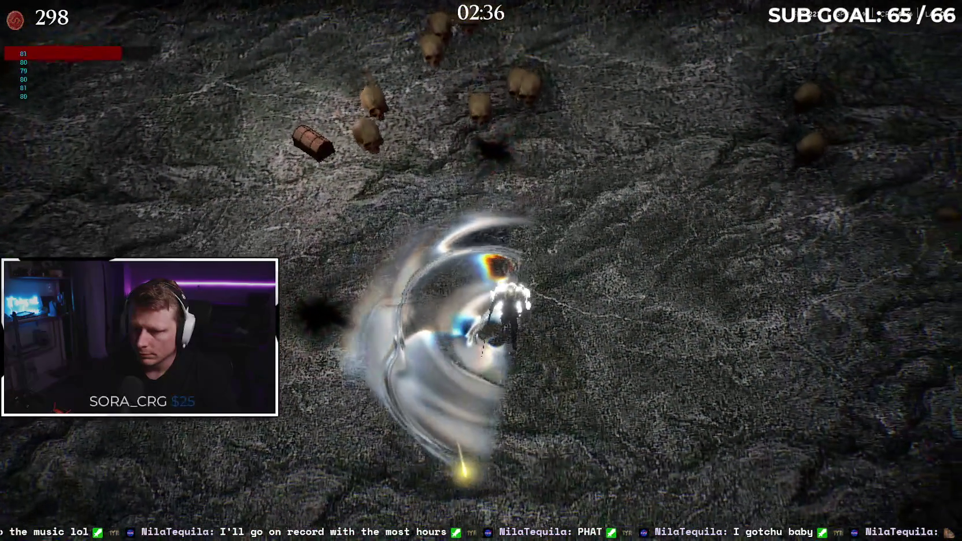
pyautogui.press('s')
pyautogui.press('a')
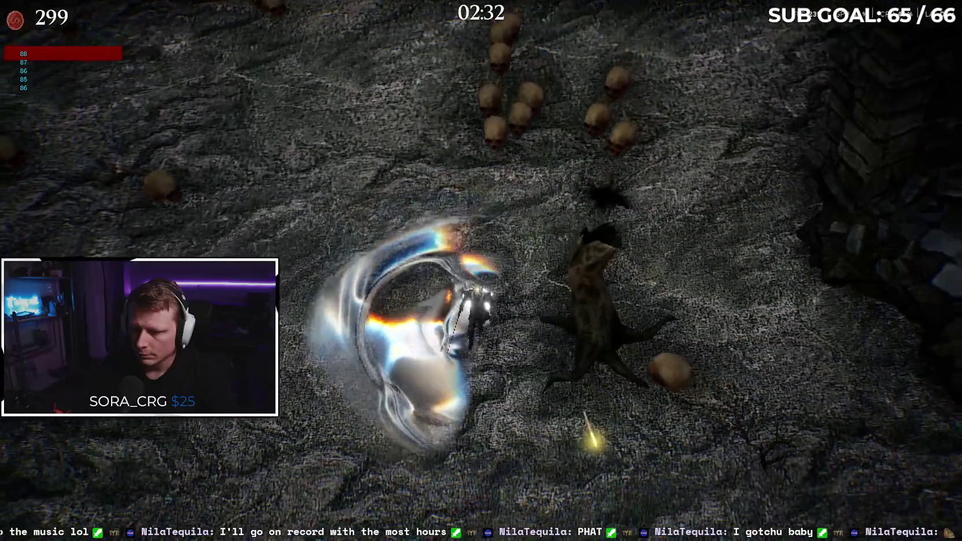
pyautogui.press('s')
pyautogui.press('d')
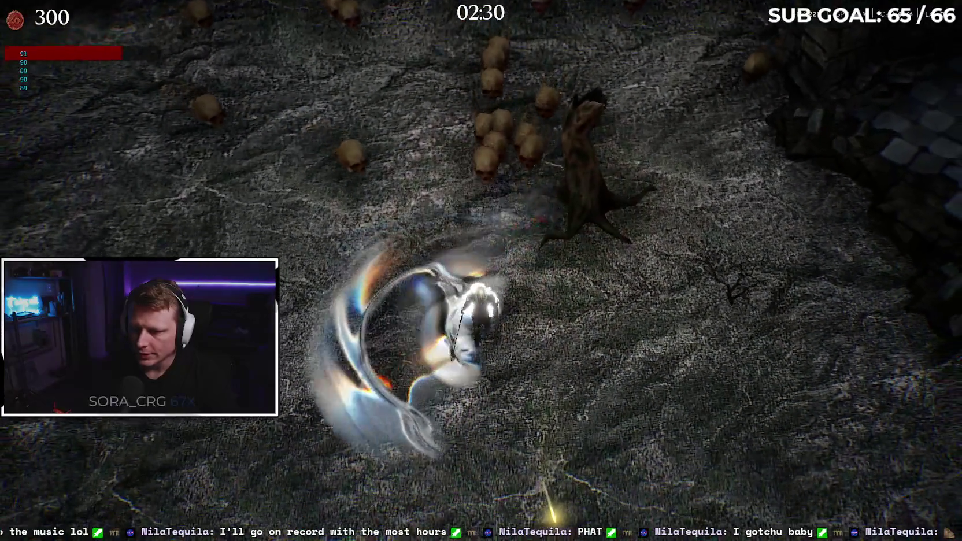
pyautogui.press('s')
pyautogui.press('d')
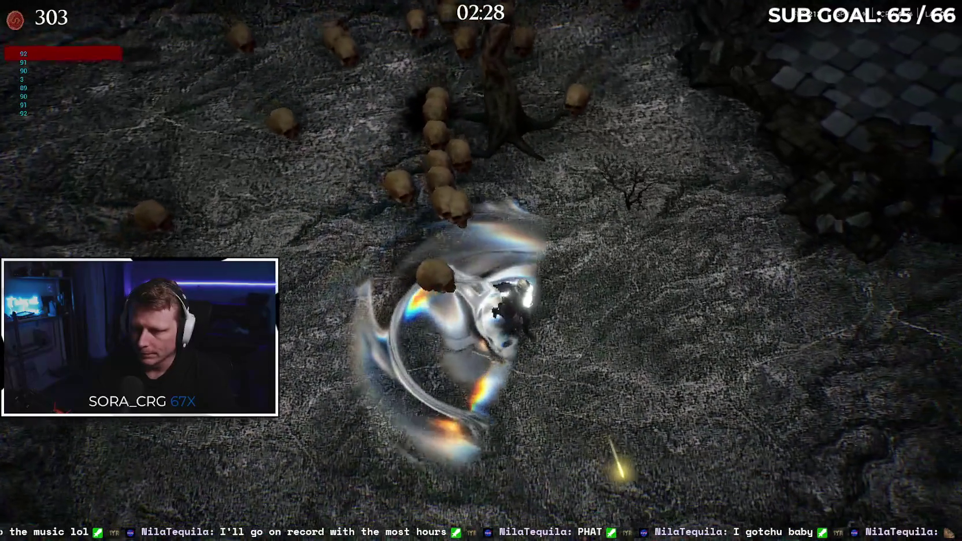
pyautogui.press('s')
pyautogui.press('d')
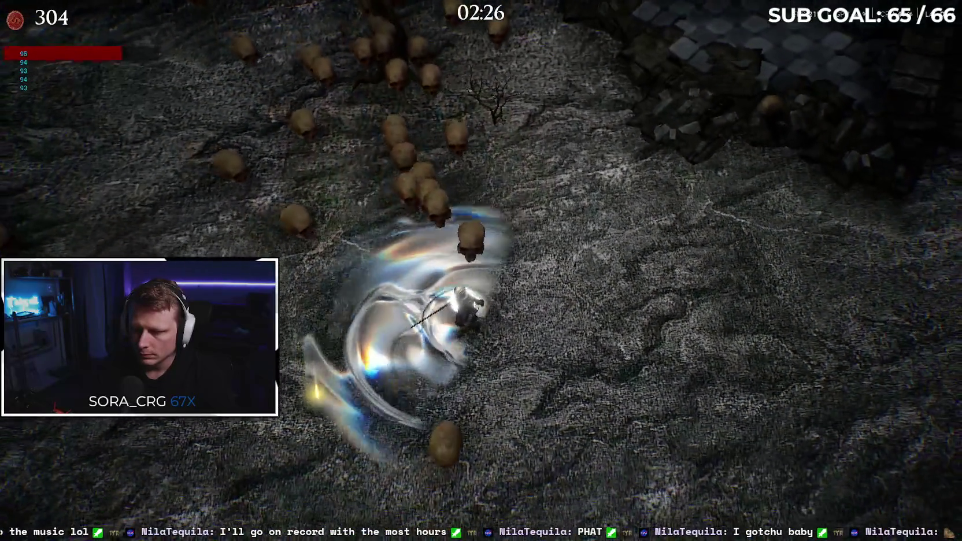
pyautogui.press('s')
pyautogui.press('a')
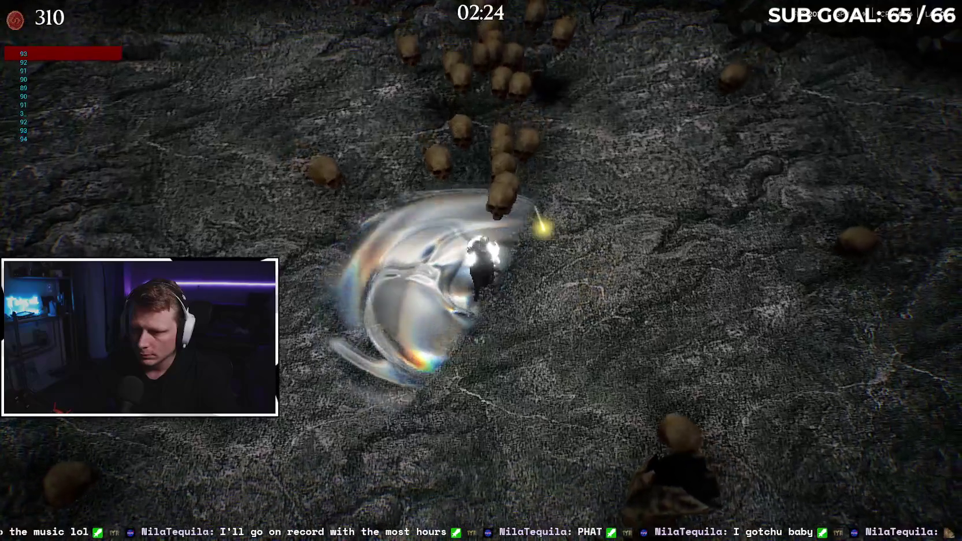
# Step: Keep moving down-right past the obelisk, away from enemies, as the timer reaches 02:00
pyautogui.press('s')
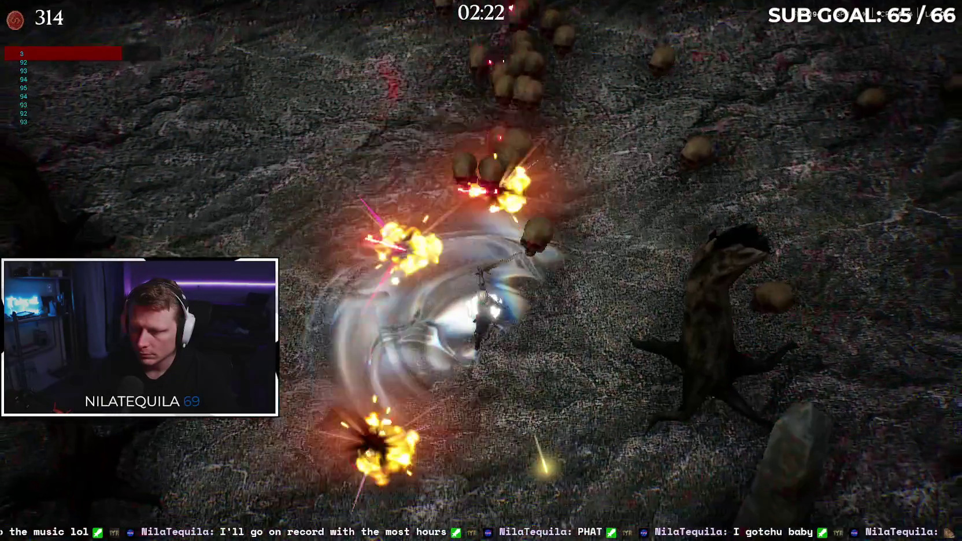
pyautogui.press('s')
pyautogui.press('d')
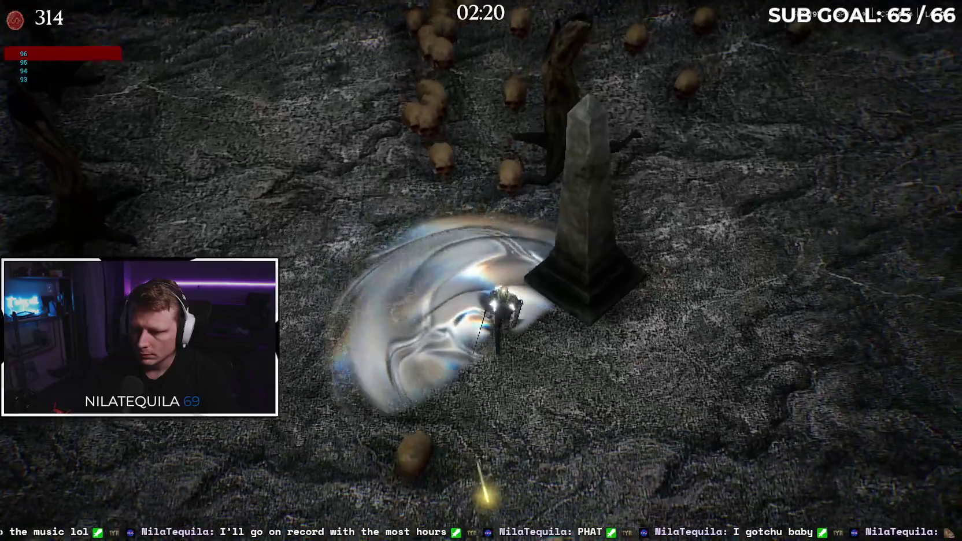
pyautogui.press('s')
pyautogui.press('s')
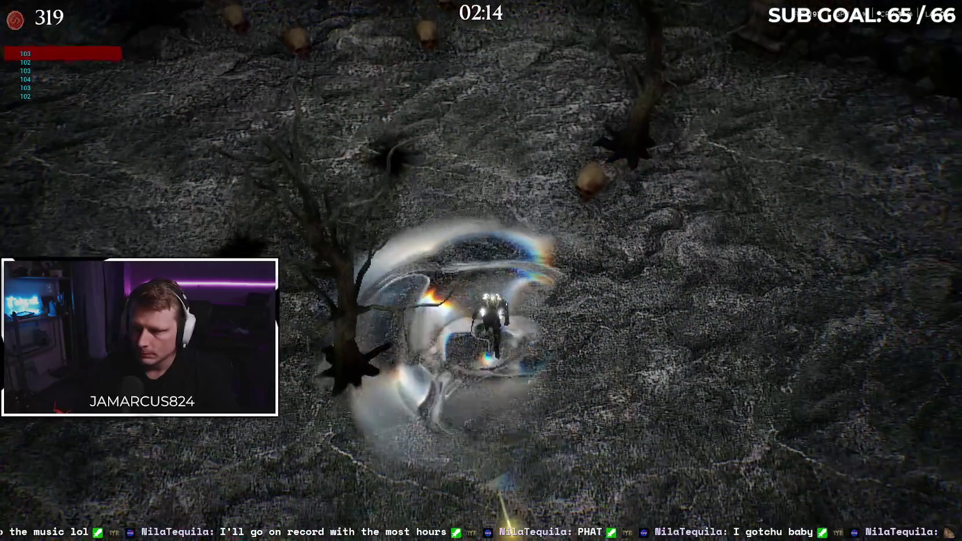
pyautogui.press('s')
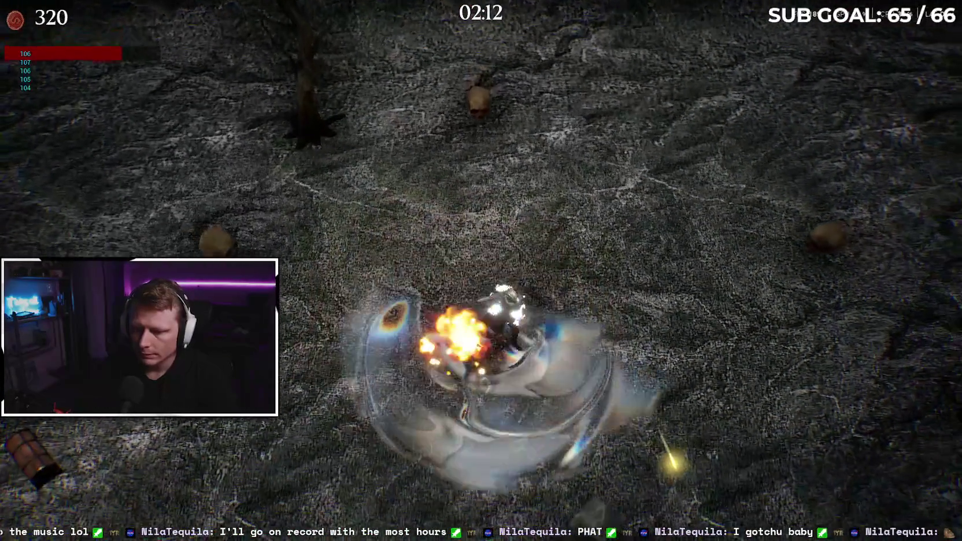
pyautogui.press('s')
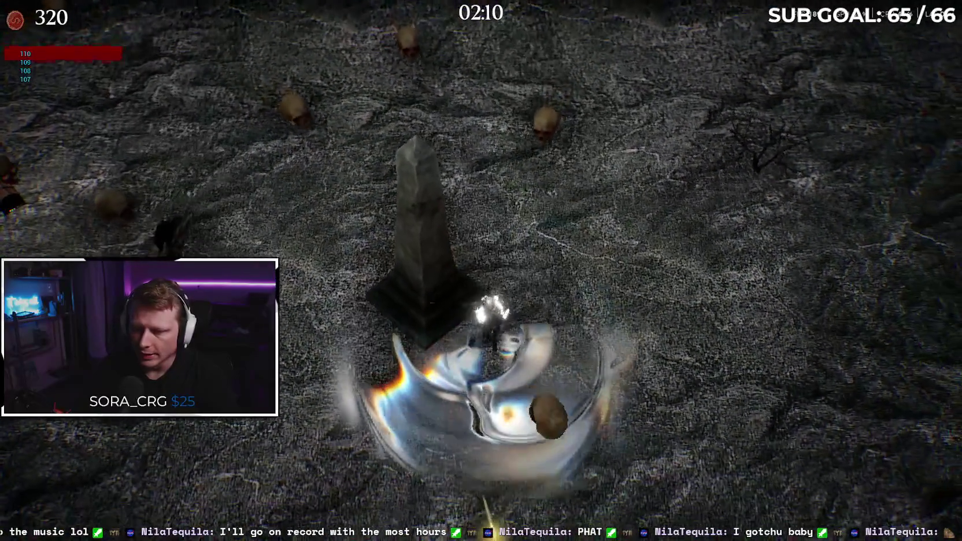
pyautogui.press('s')
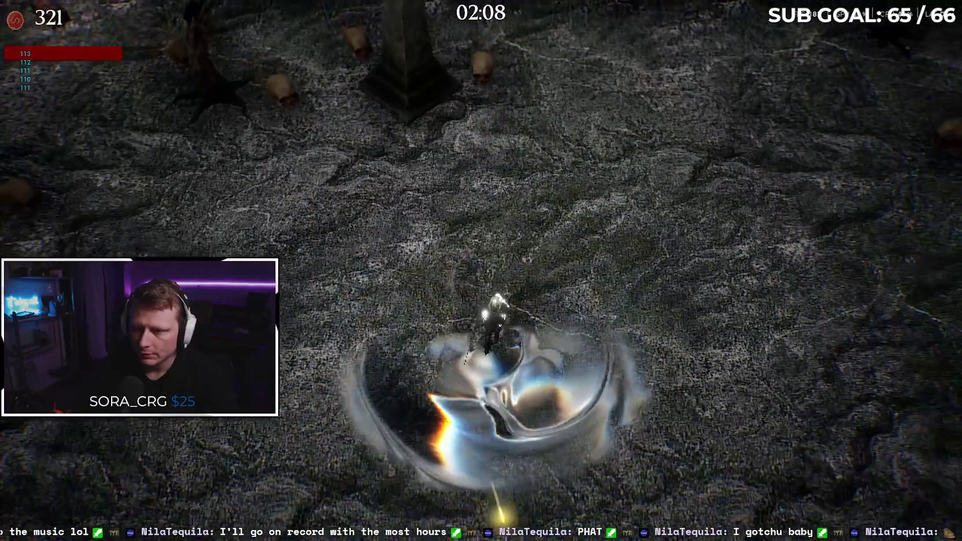
pyautogui.press('s')
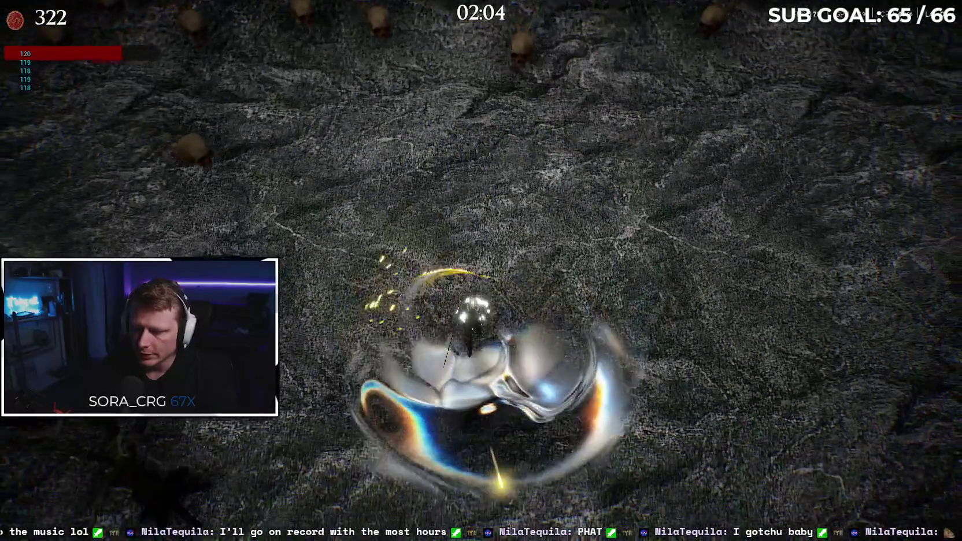
pyautogui.press('s')
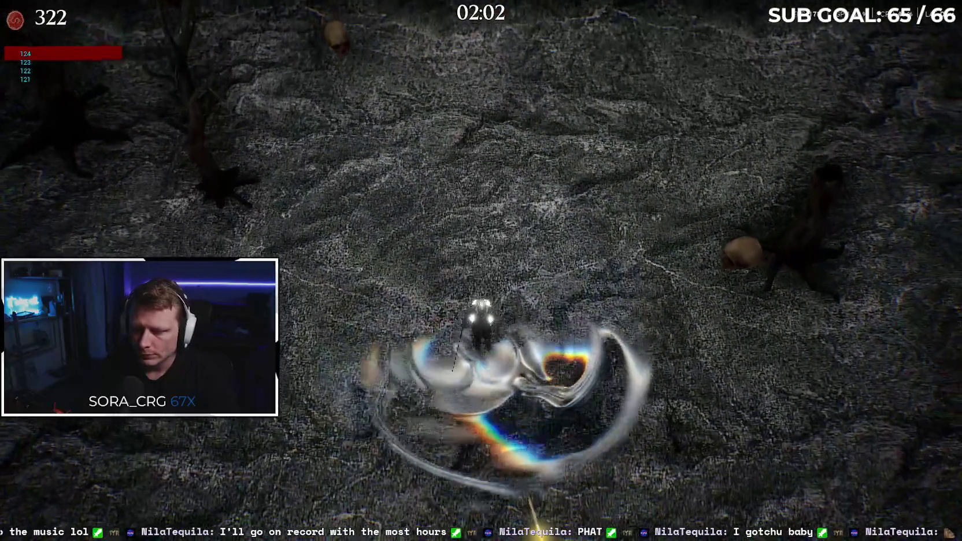
pyautogui.press('s')
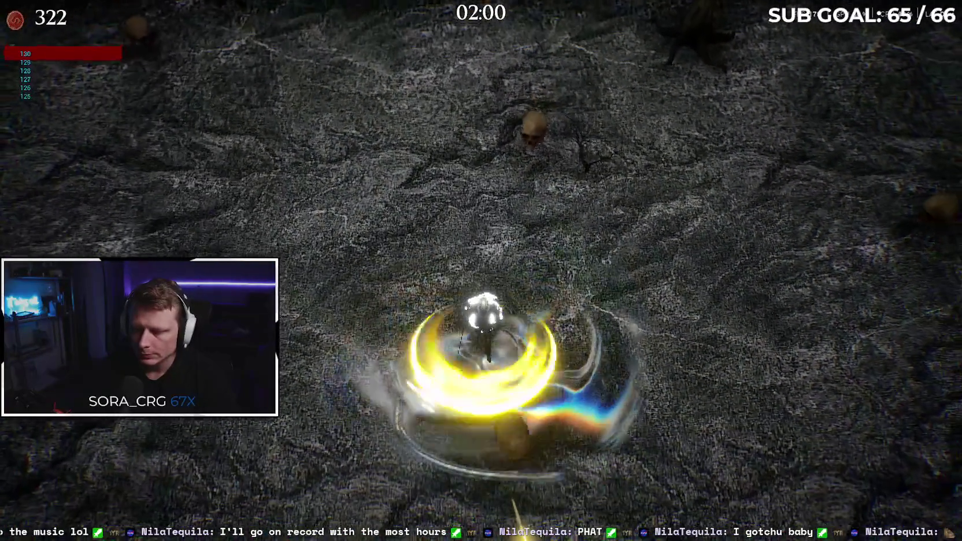
pyautogui.press('s')
pyautogui.press('s')
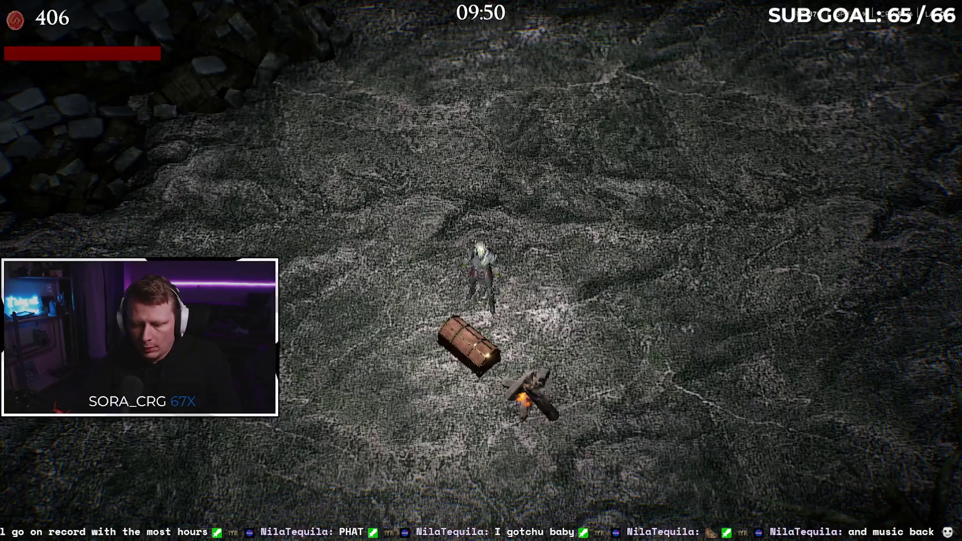
# Step: Close the Everwound game window from its taskbar menu, then close File Explorer
pyautogui.press('super')
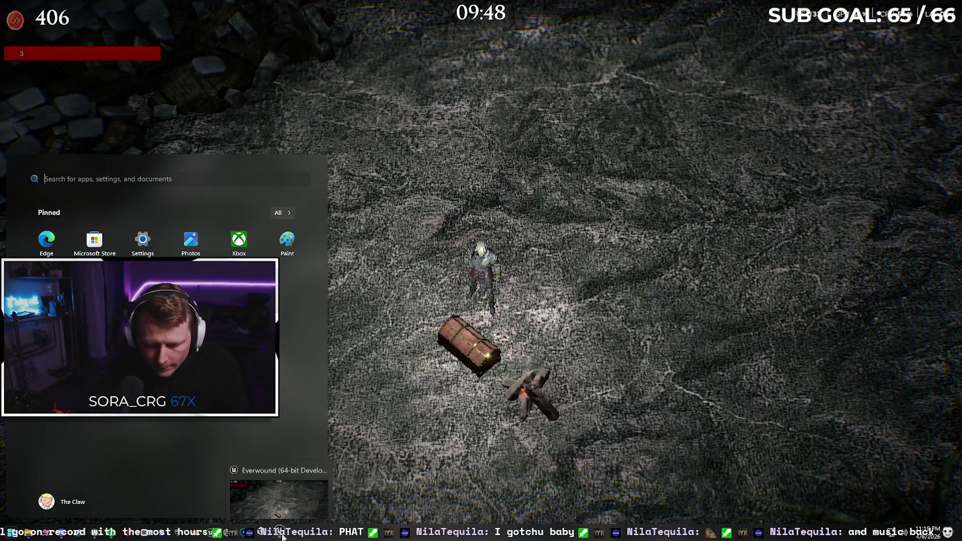
pyautogui.rightClick(280, 533)
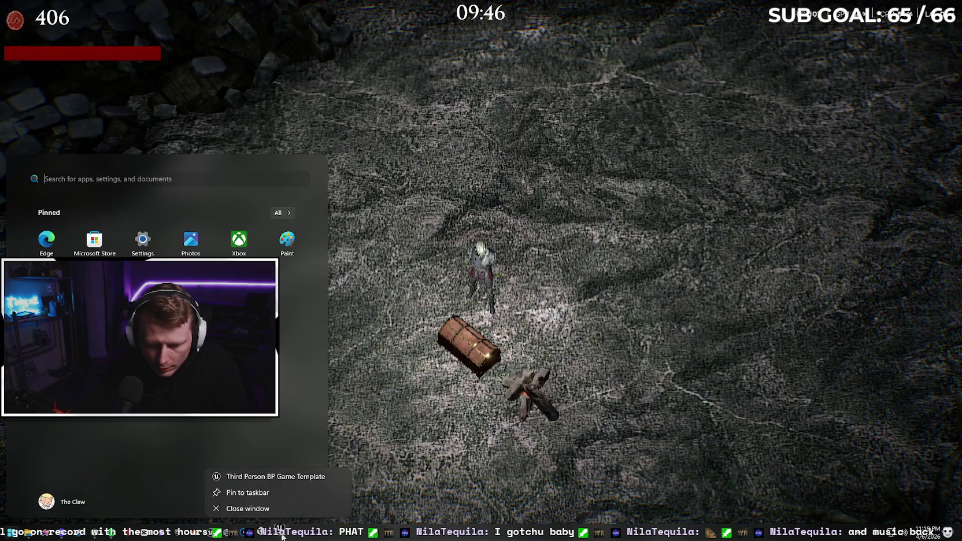
pyautogui.click(249, 509)
pyautogui.click(713, 100)
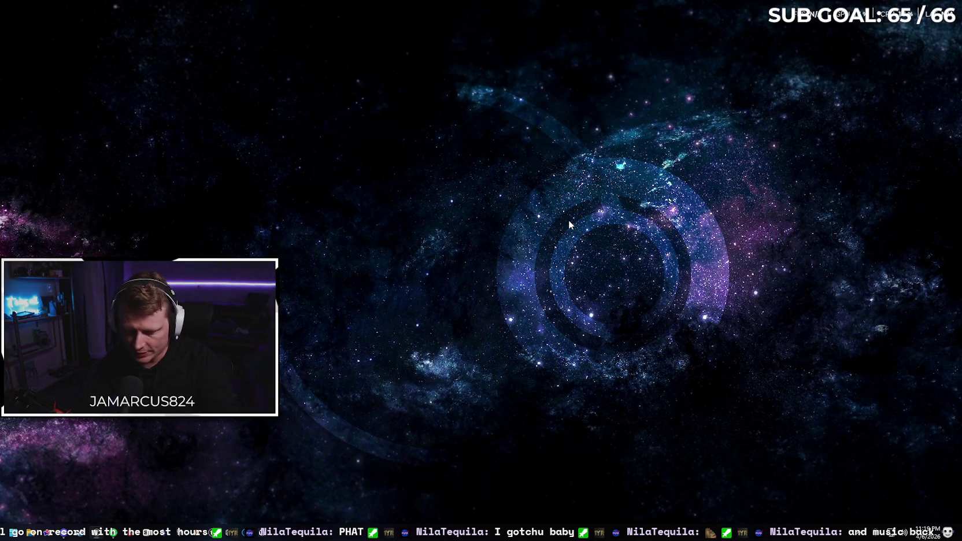
# Step: Open Gemini in the browser and load the Game Plan: Everwound Roguelite chat at its latest reply
pyautogui.click(45, 536)
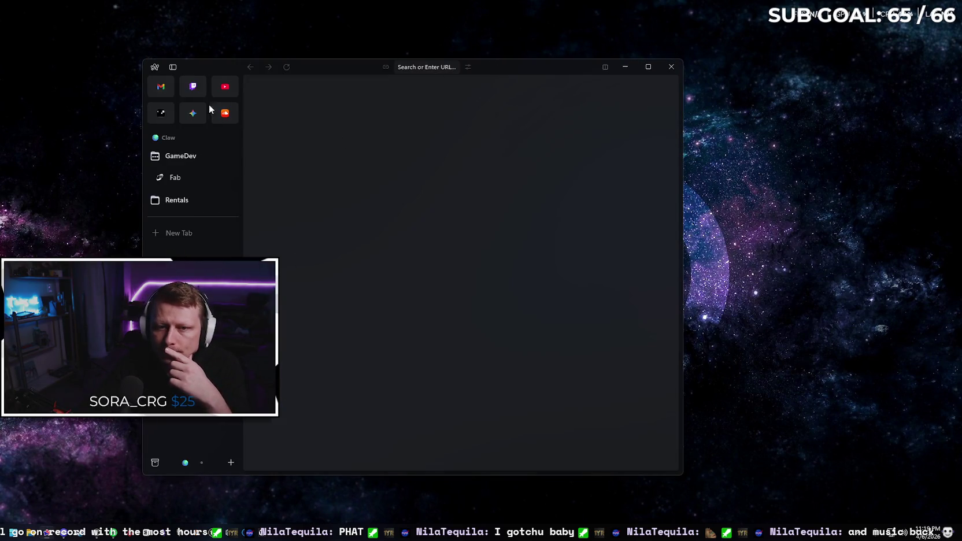
pyautogui.click(193, 112)
pyautogui.moveTo(167, 71); pyautogui.dragTo(313, 65)
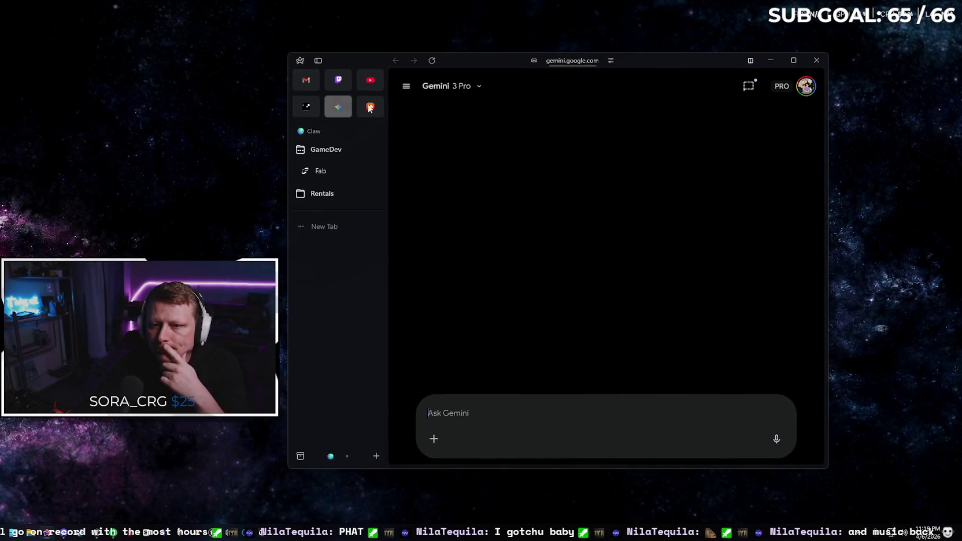
pyautogui.click(318, 60)
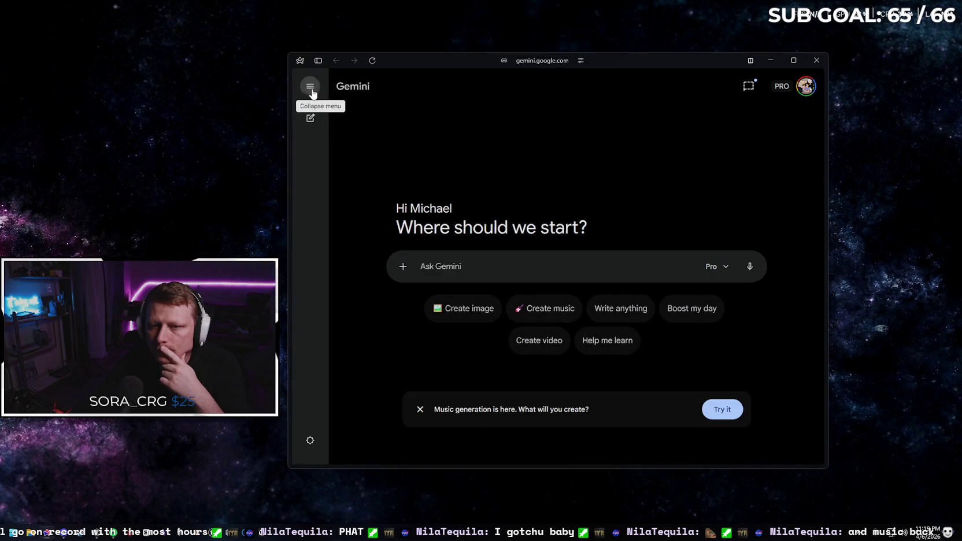
pyautogui.click(311, 87)
pyautogui.click(349, 210)
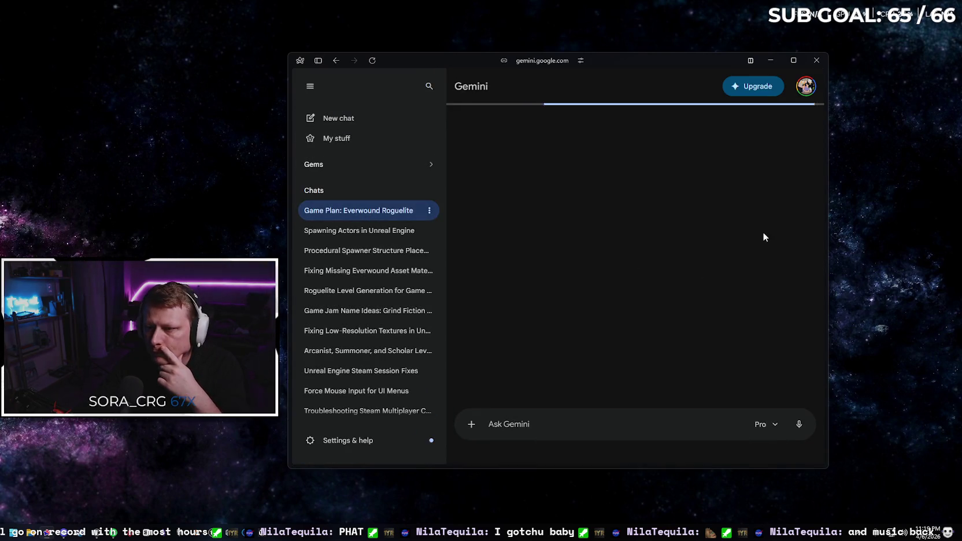
pyautogui.scroll(-10, 737, 238)
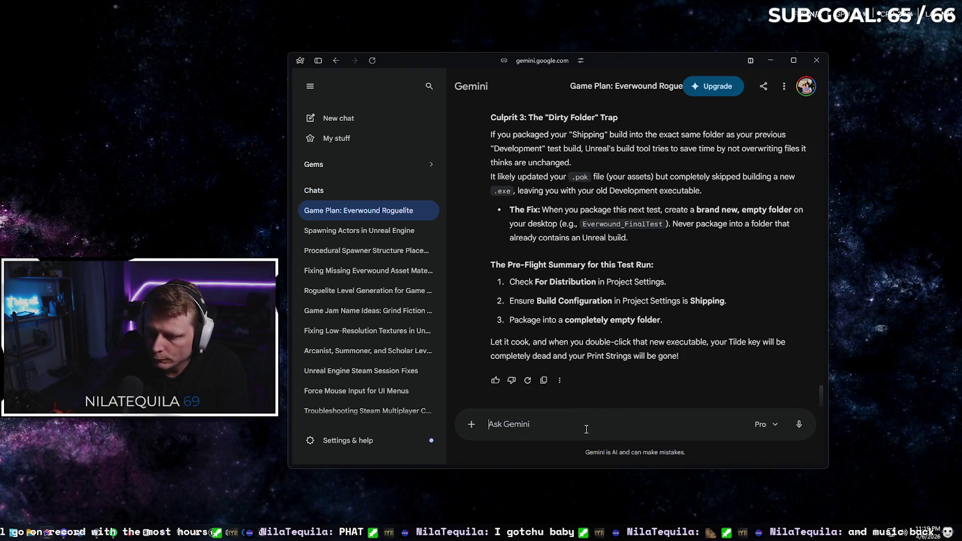
# Step: Send Gemini a message that the build still comes out as a dev build with print strings
pyautogui.write('I shit you not, I m')
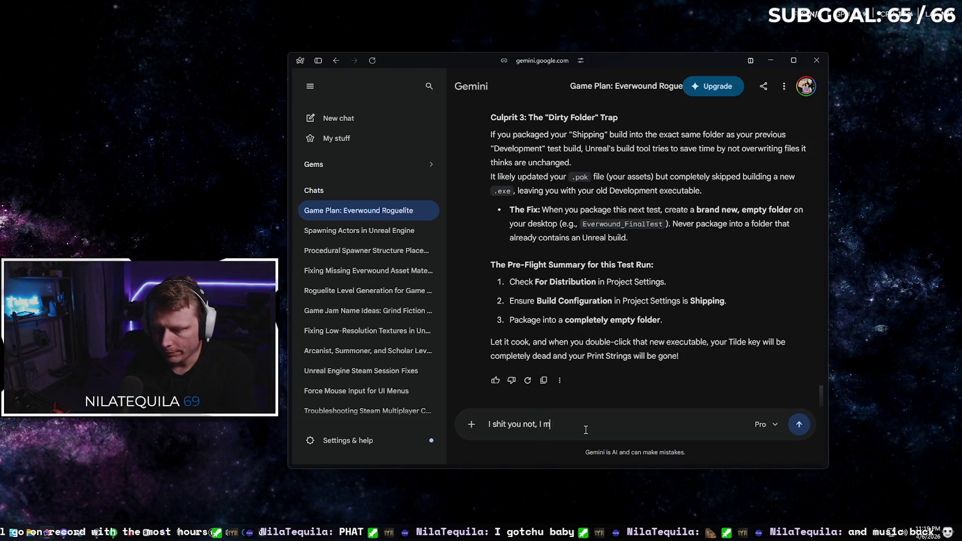
pyautogui.write('ea')
pyautogui.press('BackSpace')
pyautogui.press('BackSpace')
pyautogui.press('BackSpace')
pyautogui.write('d')
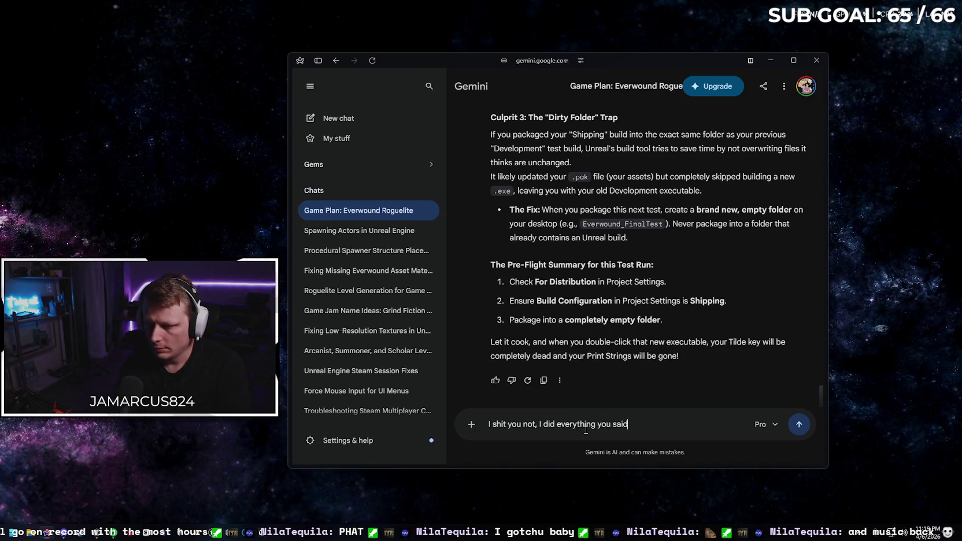
pyautogui.write(', and it sti')
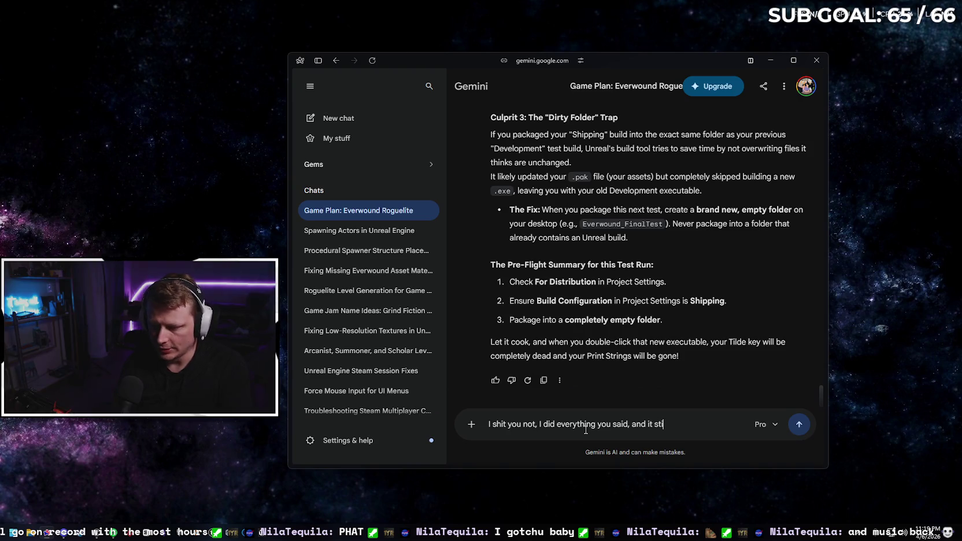
pyautogui.write('ll gave me ')
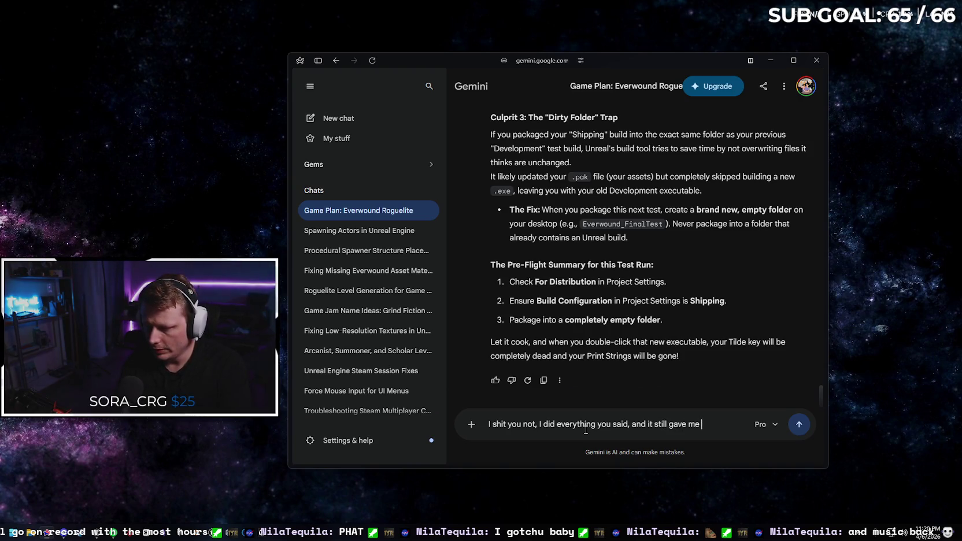
pyautogui.write('a dev build ')
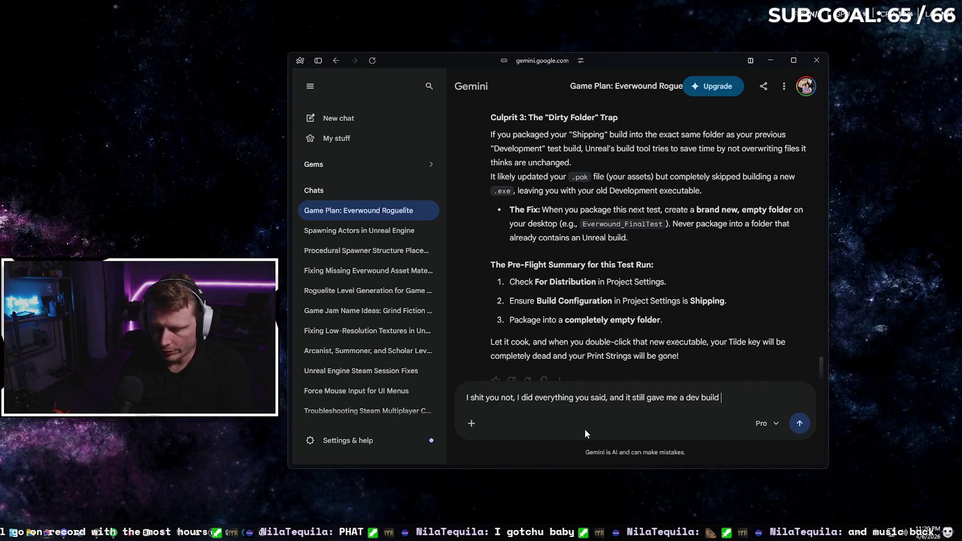
pyautogui.write('with print strings..')
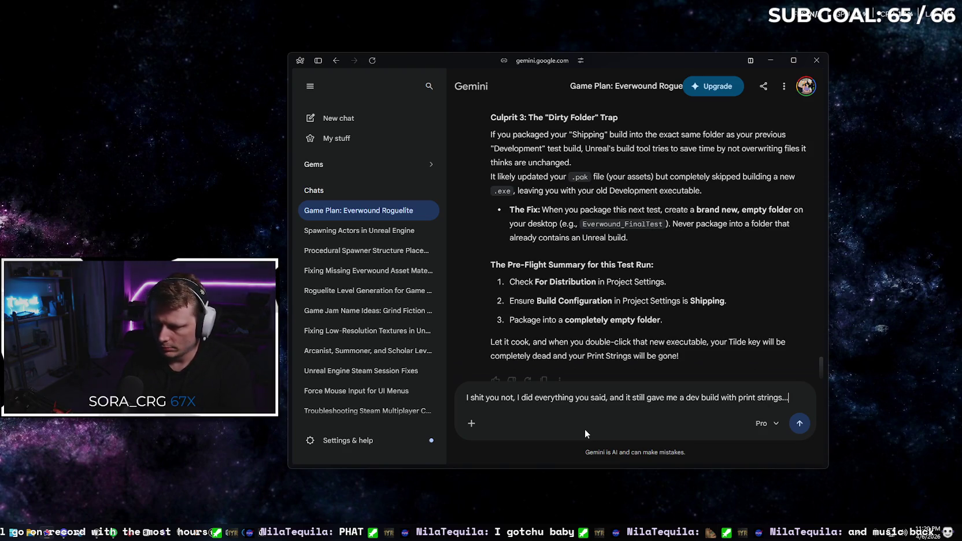
pyautogui.write('.')
pyautogui.press('Return')
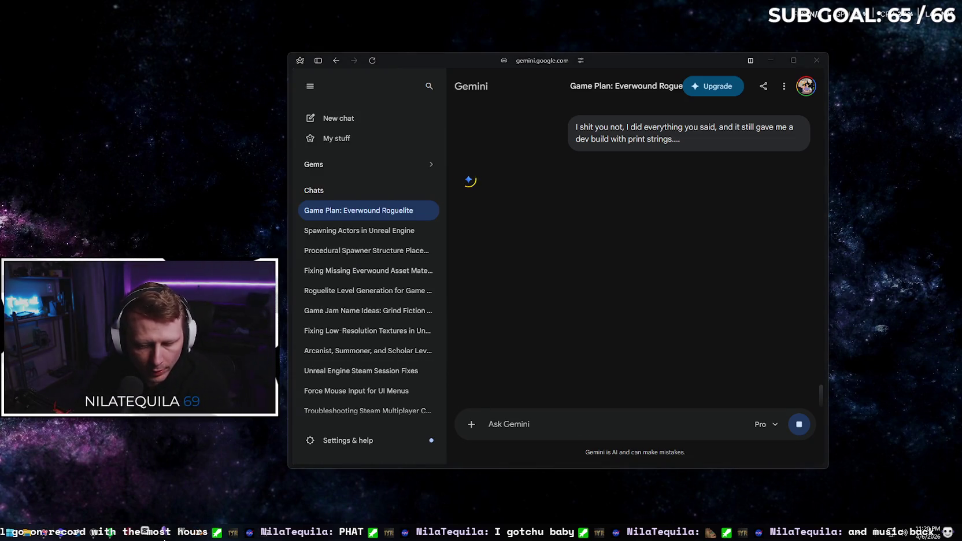
# Step: Switch to the Obsidian window showing the Everwound design note
pyautogui.hotkey('alt', 'Tab')
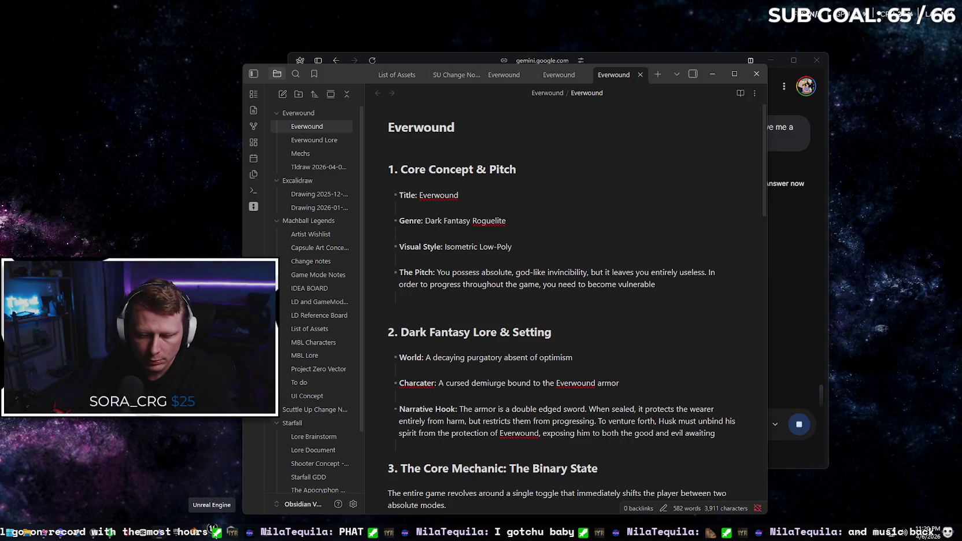
# Step: Launch the Everwound Unreal project, moving Gemini aside and minimizing Obsidian while it loads
pyautogui.click(212, 536)
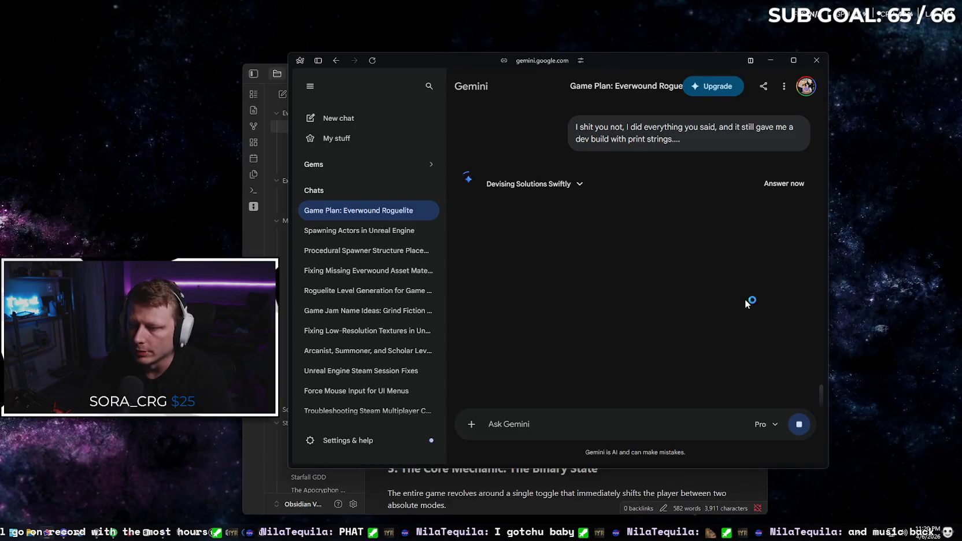
pyautogui.moveTo(652, 61)
pyautogui.mouseDown()
pyautogui.moveTo(455, 98)
pyautogui.moveTo(0, 115)
pyautogui.mouseUp()
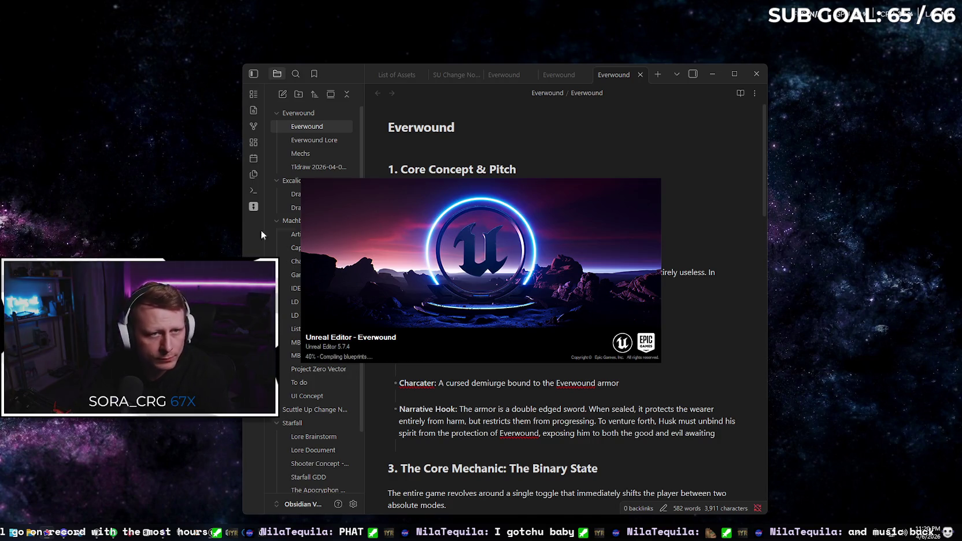
pyautogui.click(713, 74)
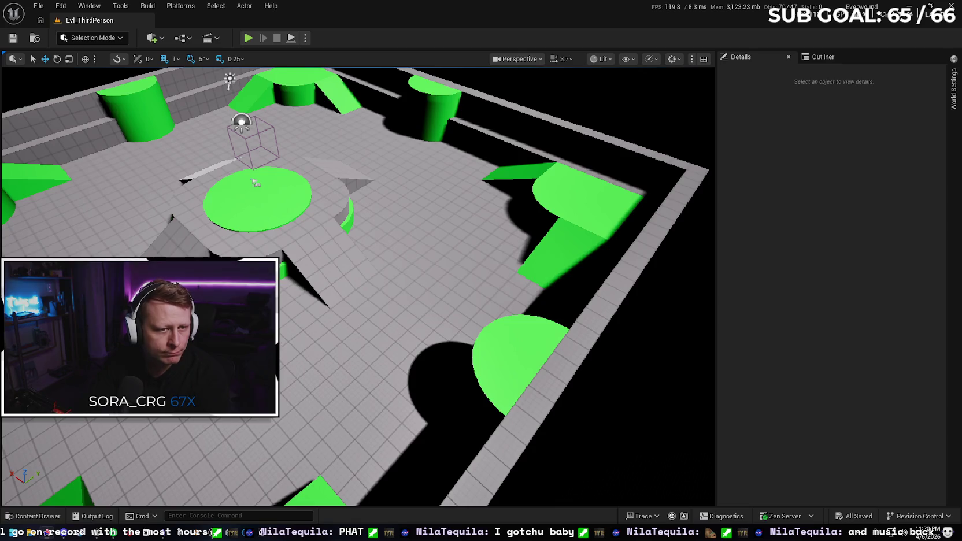
# Step: In the Content Drawer, browse from Content into AutoSettingsExample > Settings
pyautogui.click(26, 515)
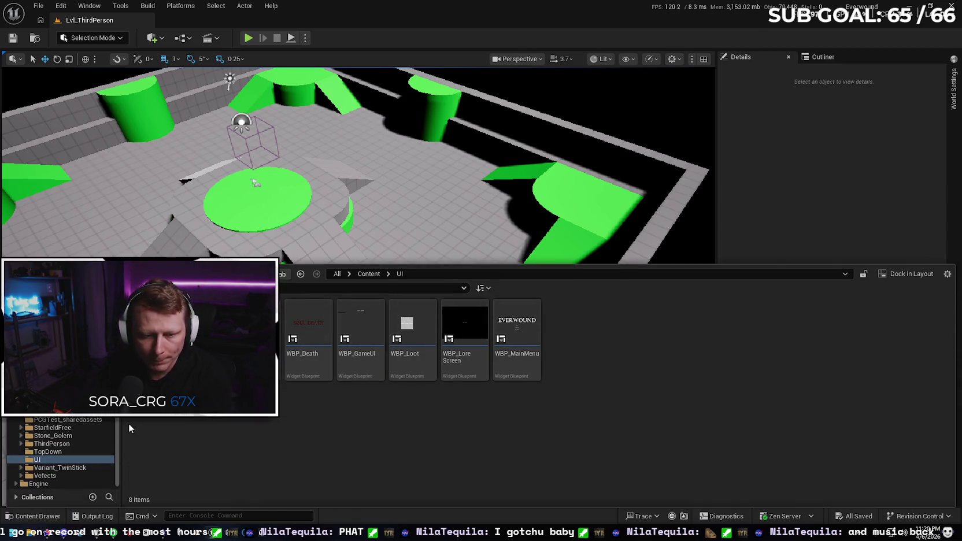
pyautogui.scroll(3, 61, 456)
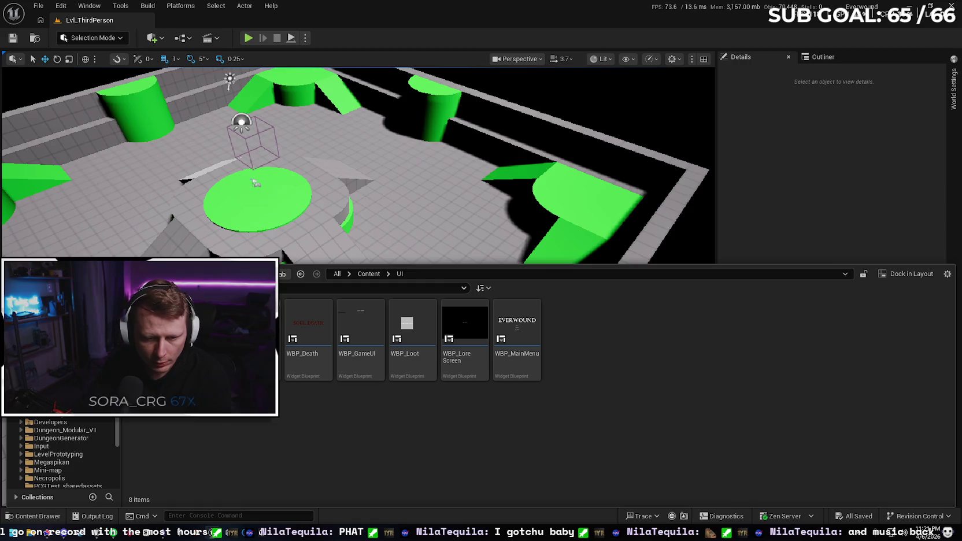
pyautogui.click(44, 382)
pyautogui.doubleClick(260, 329)
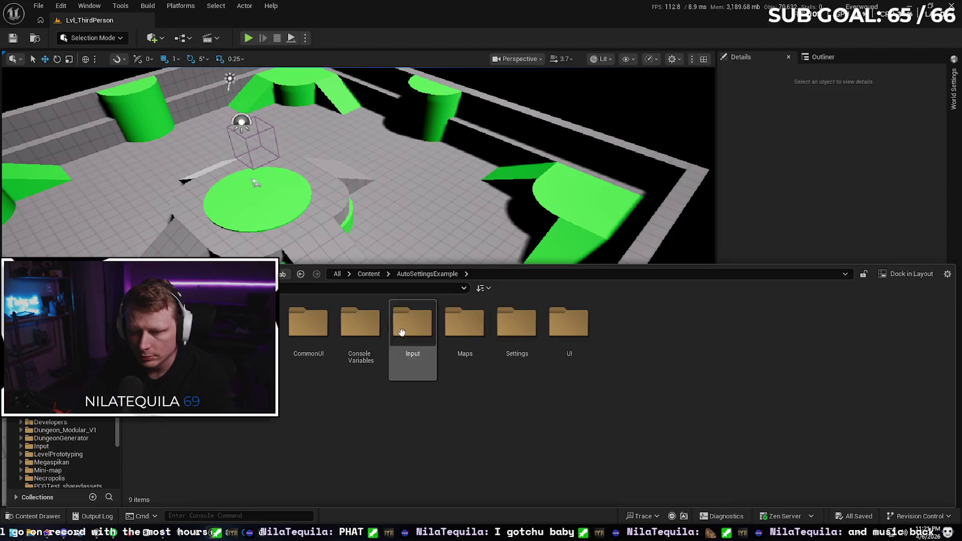
pyautogui.click(360, 323)
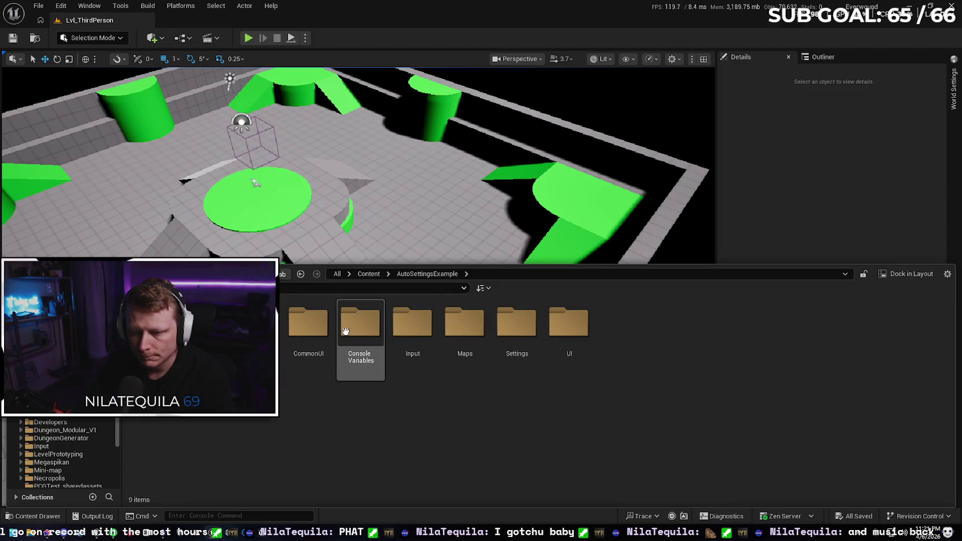
pyautogui.click(510, 333)
pyautogui.doubleClick(510, 334)
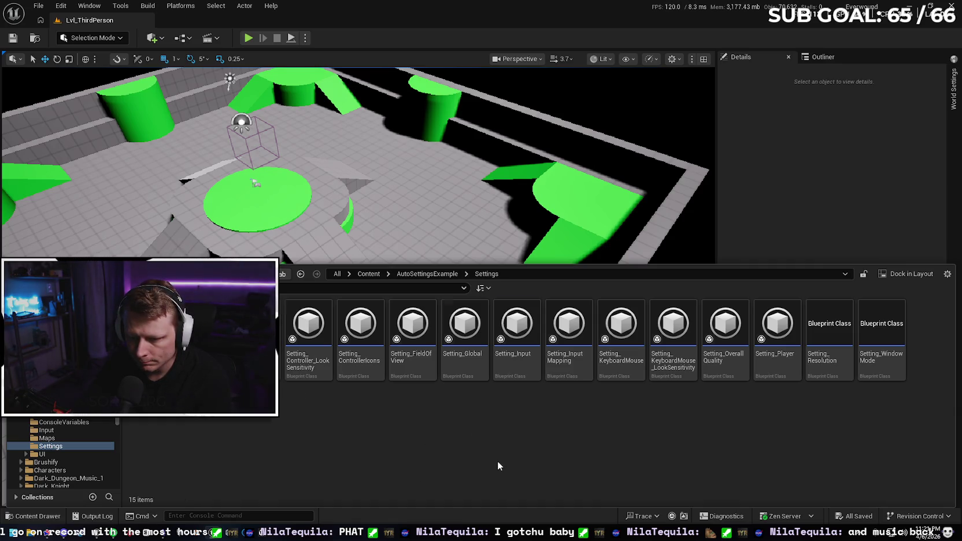
# Step: Check the Audio subfolder, return to Settings, and open the Setting_Player blueprint
pyautogui.click(300, 273)
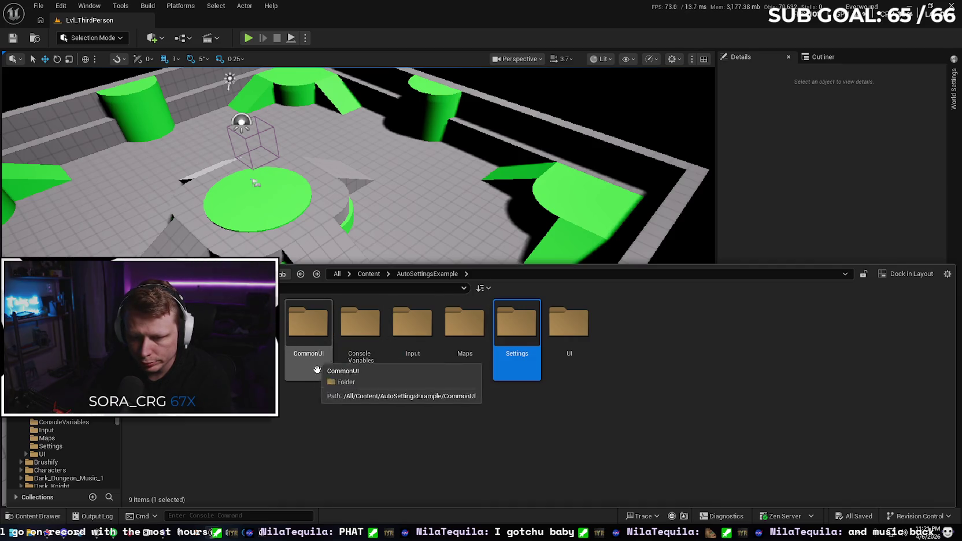
pyautogui.doubleClick(152, 324)
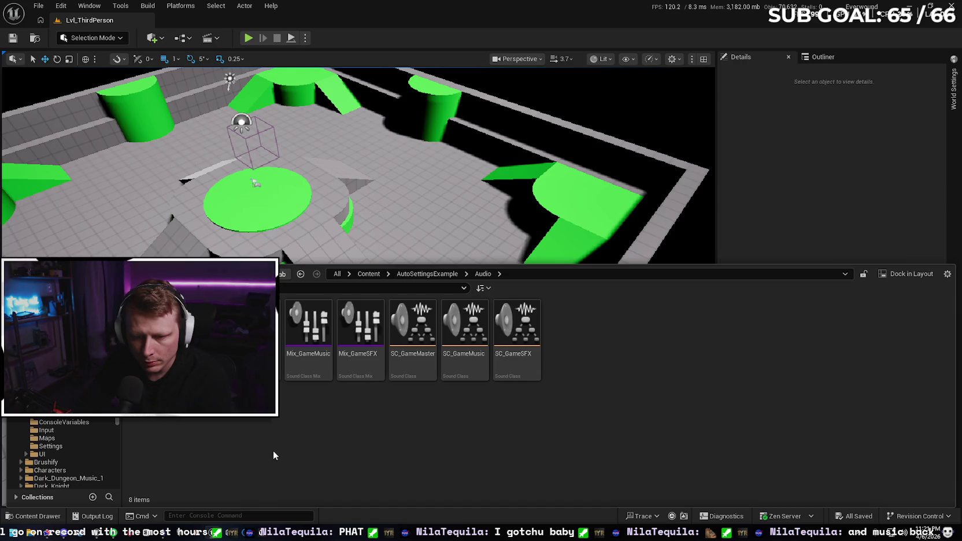
pyautogui.hotkey('alt', 'Left')
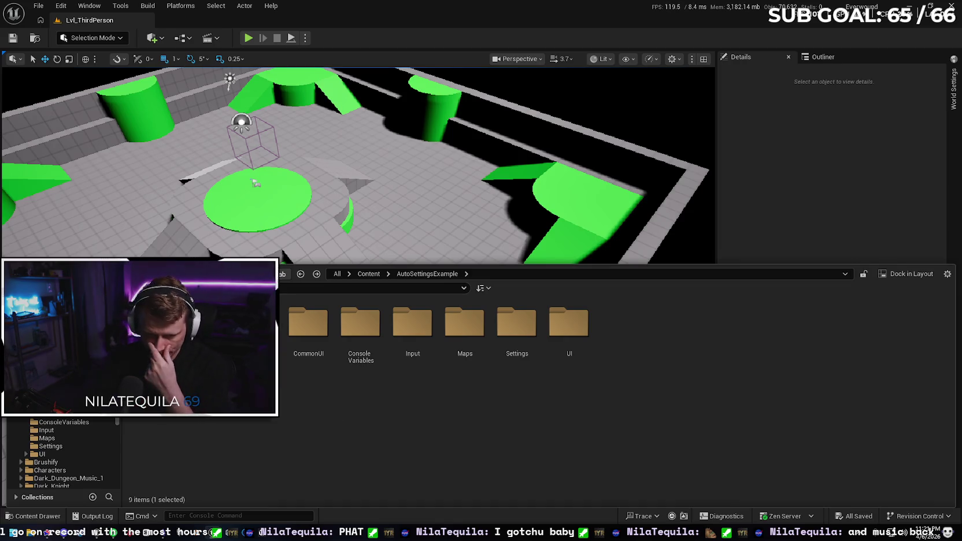
pyautogui.doubleClick(507, 328)
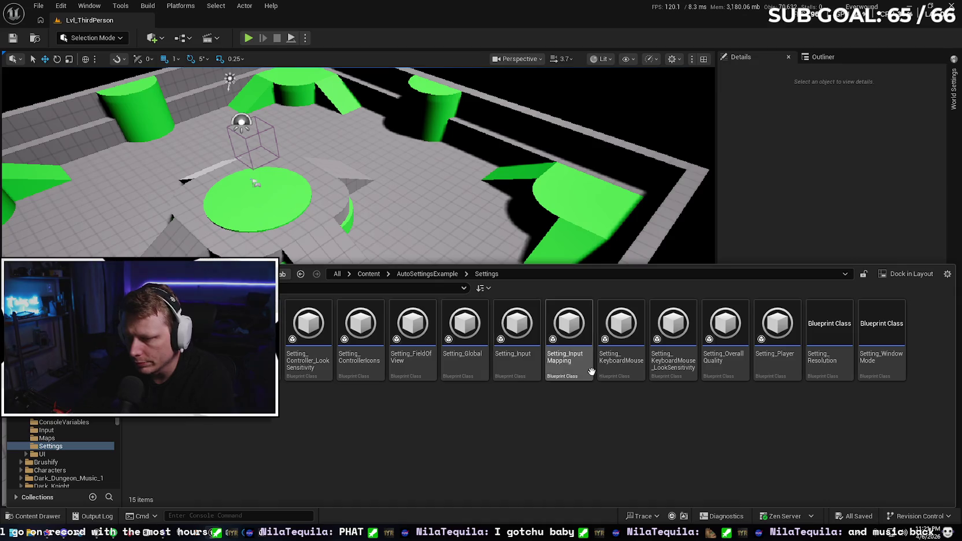
pyautogui.doubleClick(775, 376)
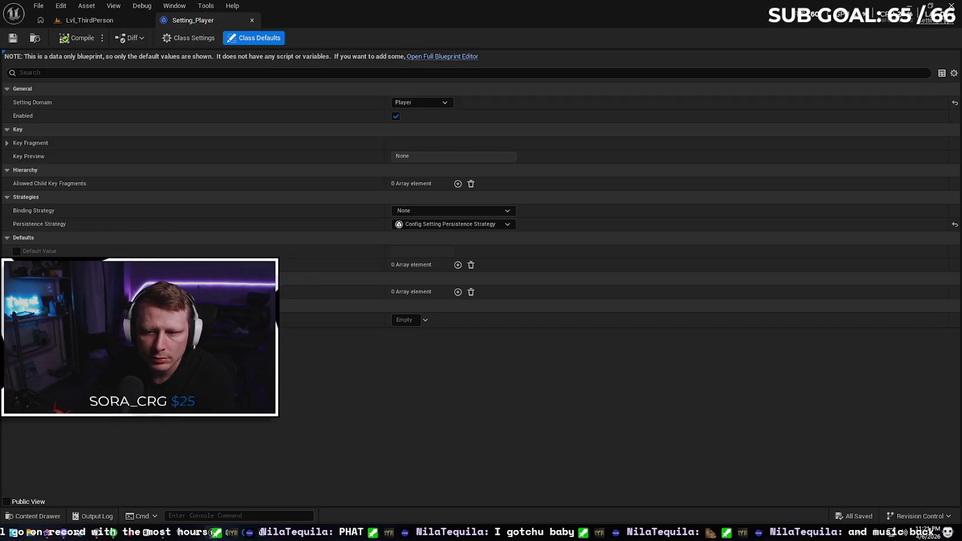
# Step: Close Setting_Player and search the AutoSettingsExample folder for 'music'
pyautogui.click(252, 21)
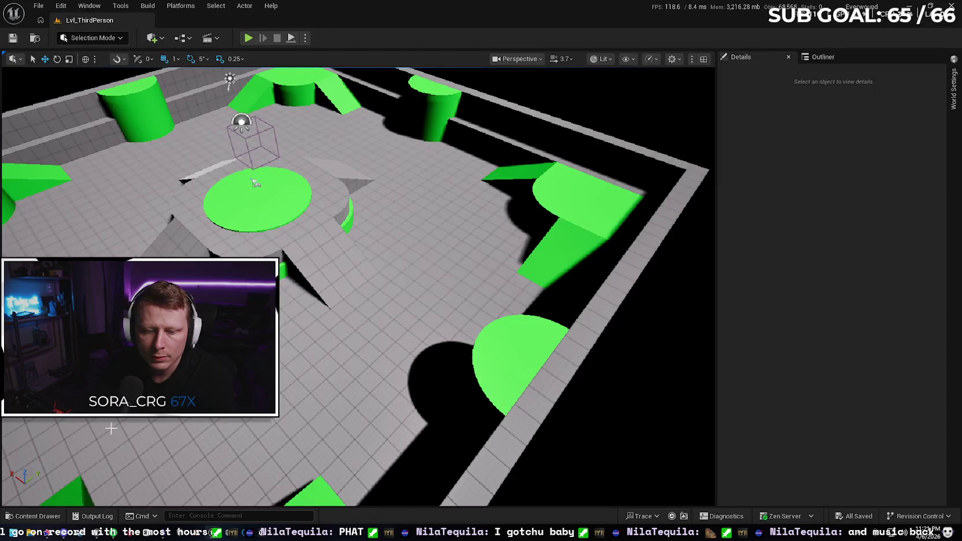
pyautogui.click(33, 515)
pyautogui.hotkey('alt', 'Left')
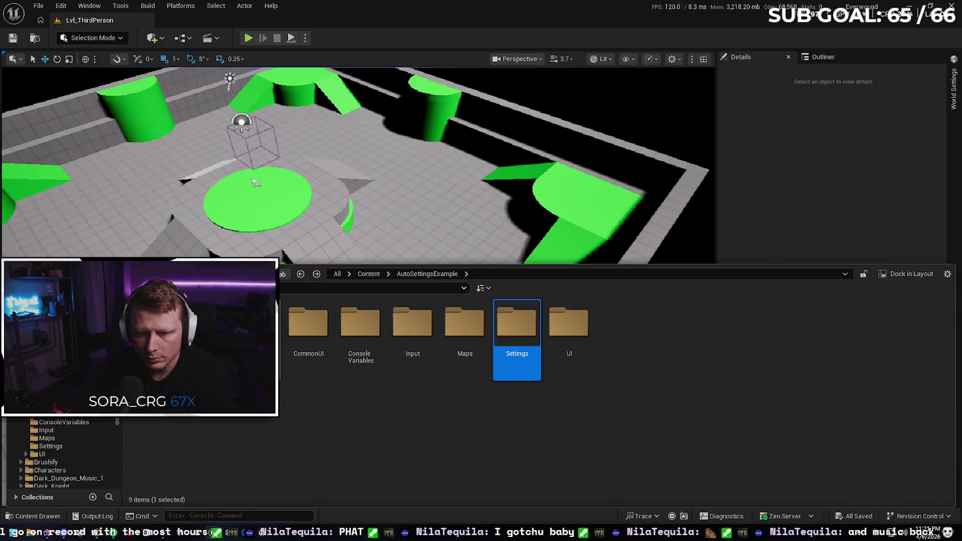
pyautogui.click(308, 289)
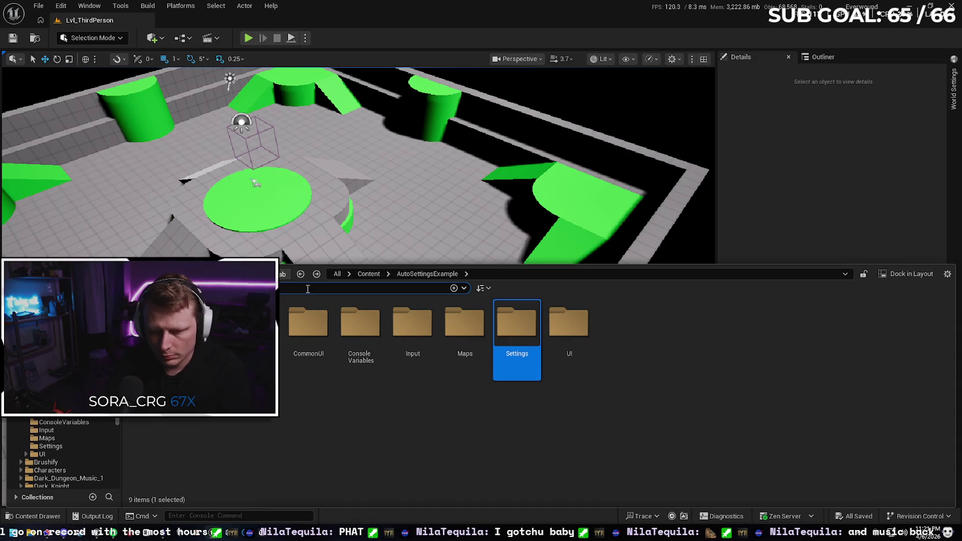
pyautogui.write('music')
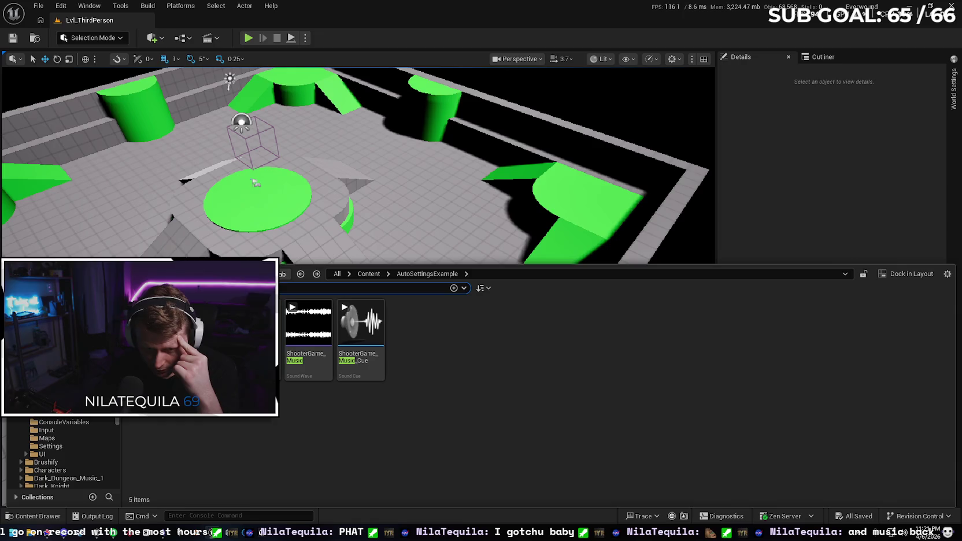
# Step: Set CVar_Volume_Music's Default Value to 75, compile, save, and close its editor
pyautogui.doubleClick(153, 329)
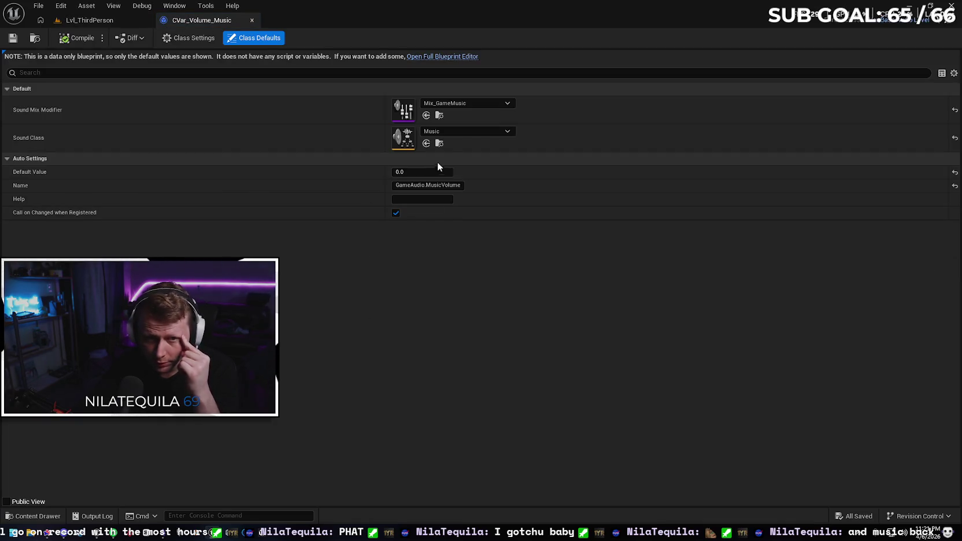
pyautogui.click(414, 173)
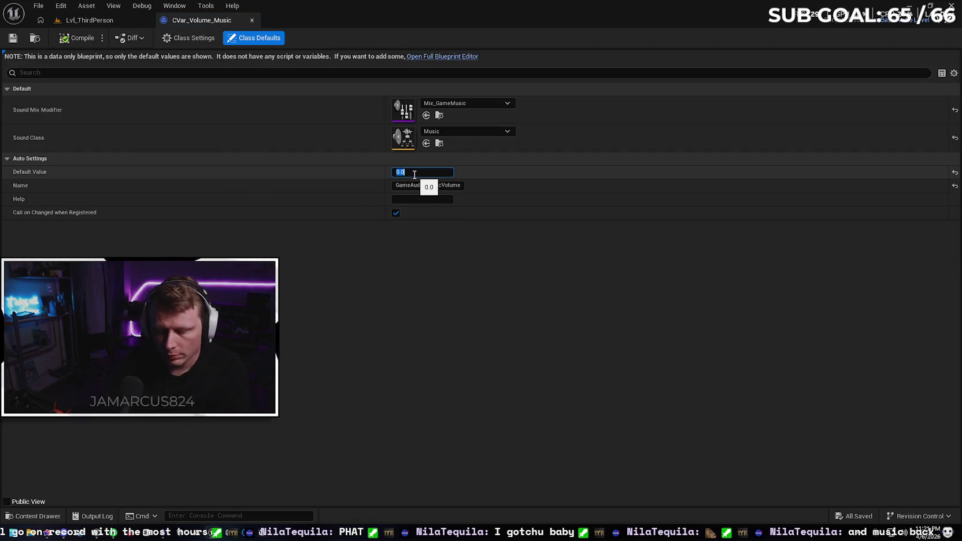
pyautogui.write('75')
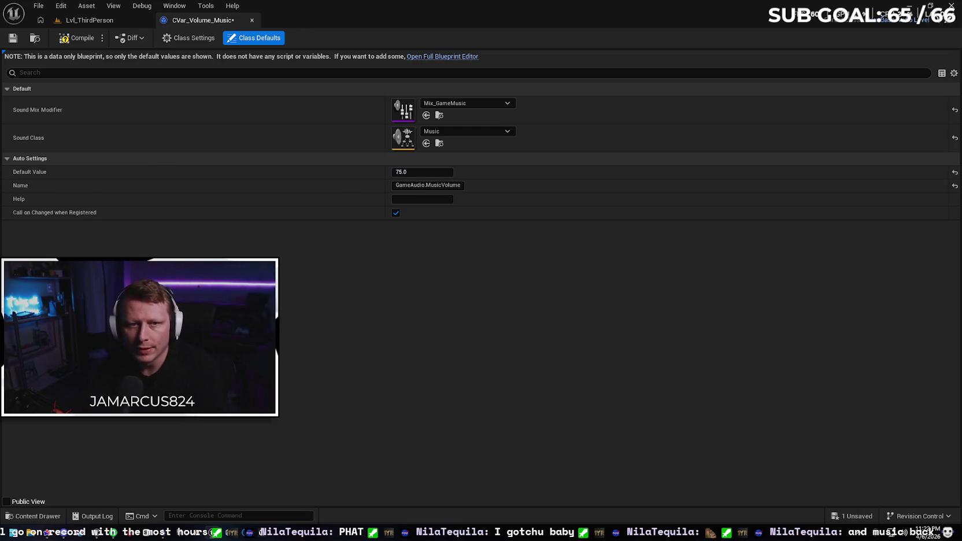
pyautogui.click(73, 38)
pyautogui.hotkey('ctrl', 's')
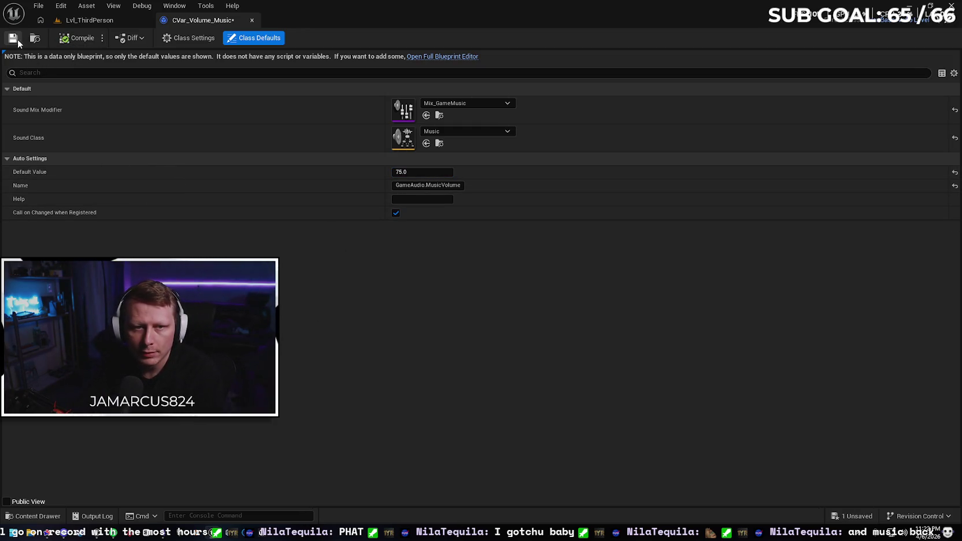
pyautogui.click(252, 22)
pyautogui.click(54, 514)
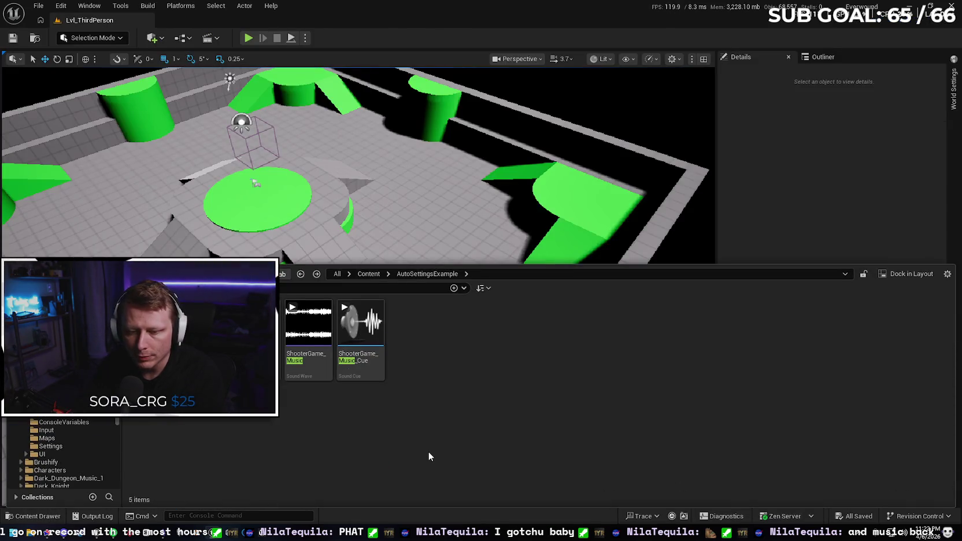
# Step: Load the Bliss level from Recent Levels and open its Level Blueprint
pyautogui.click(39, 10)
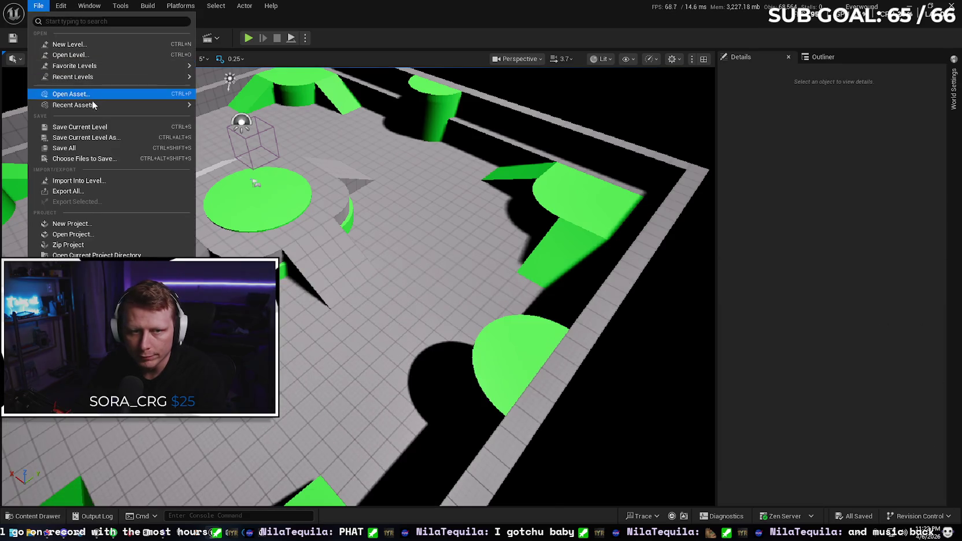
pyautogui.moveTo(102, 78)
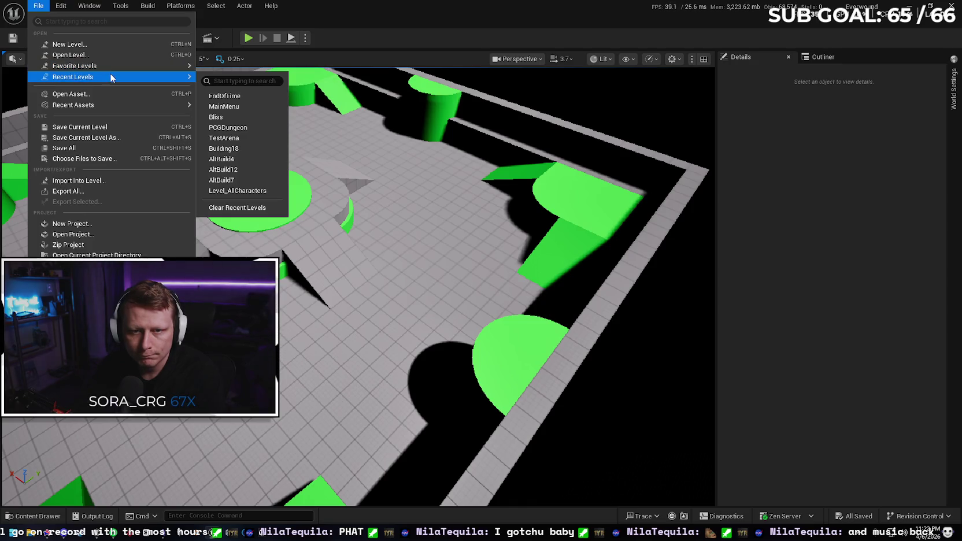
pyautogui.click(312, 135)
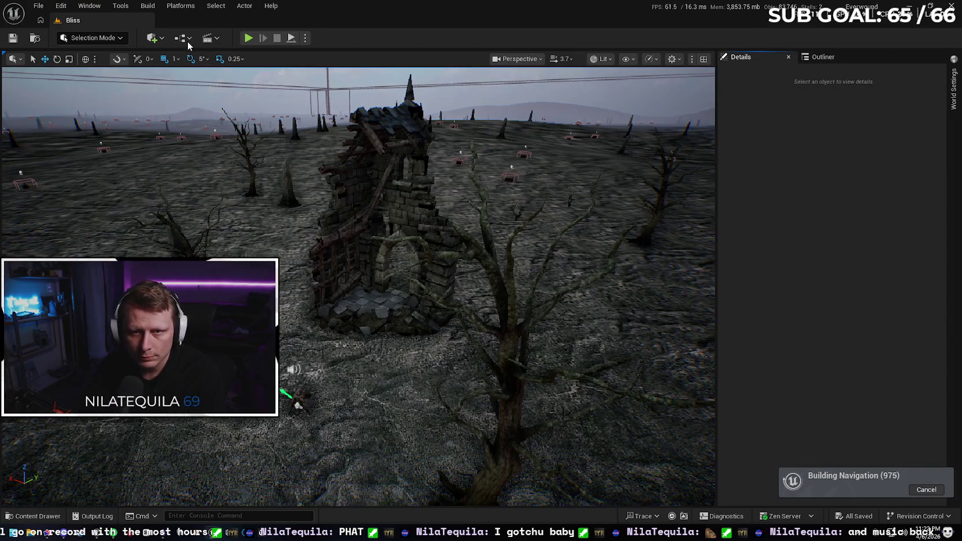
pyautogui.click(189, 40)
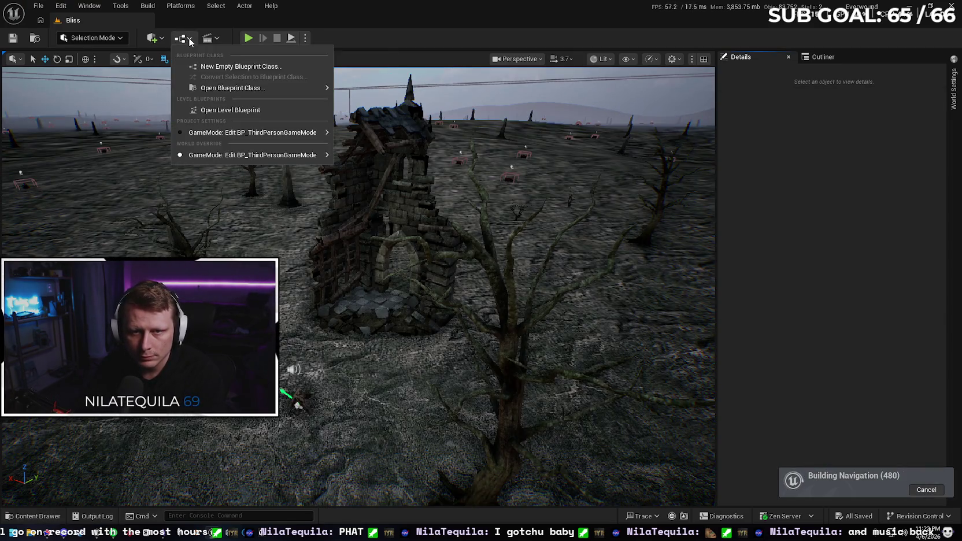
pyautogui.click(230, 110)
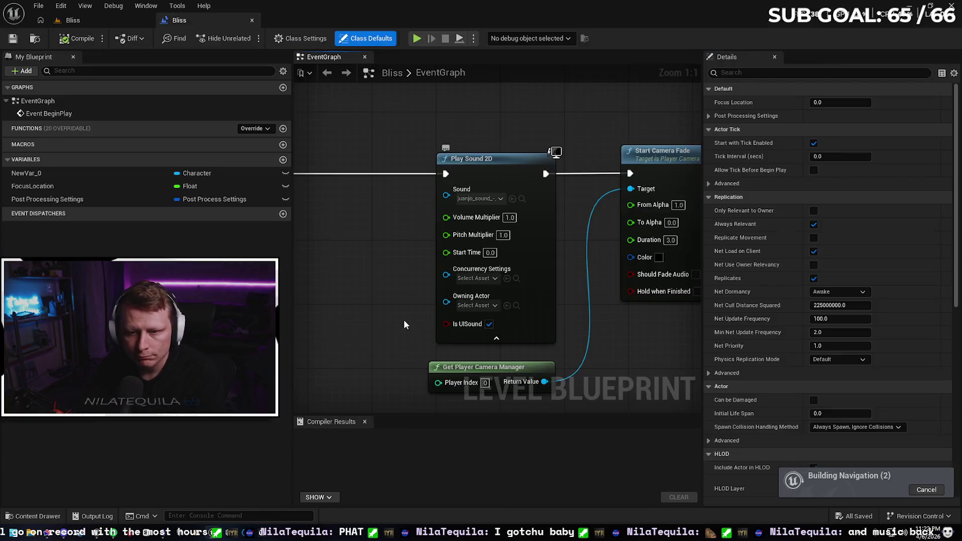
# Step: Widen the event graph and browse to the Play Sound 2D node's sound asset
pyautogui.scroll(-1, 367, 243)
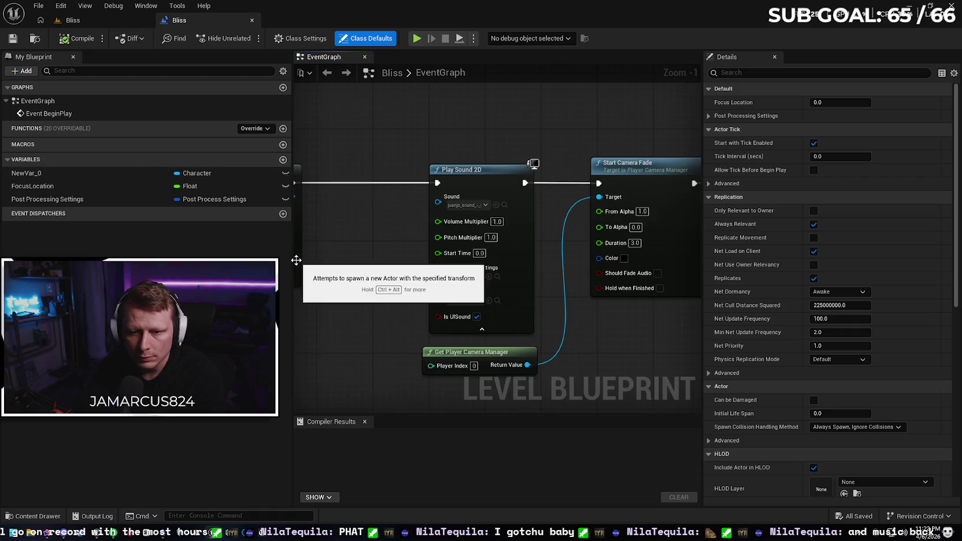
pyautogui.moveTo(292, 261); pyautogui.dragTo(99, 261)
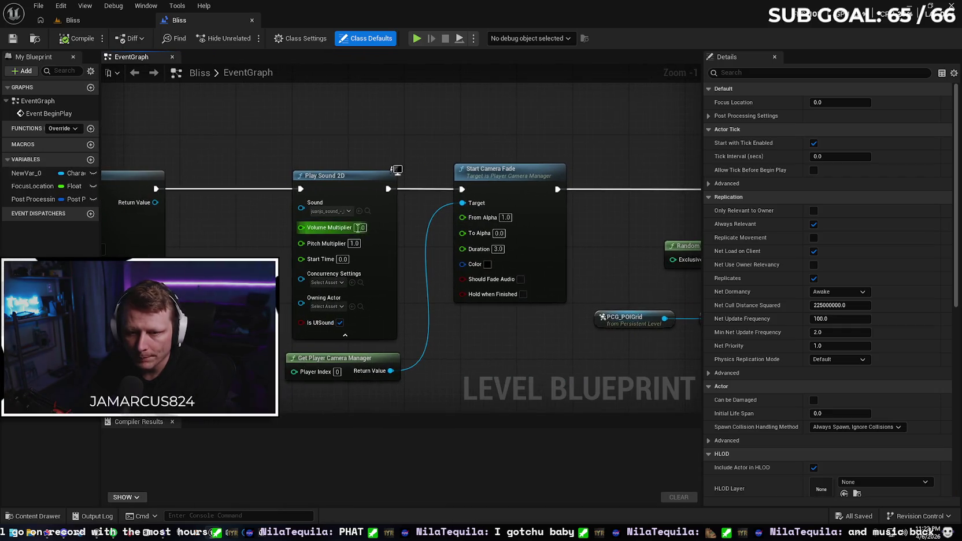
pyautogui.click(368, 211)
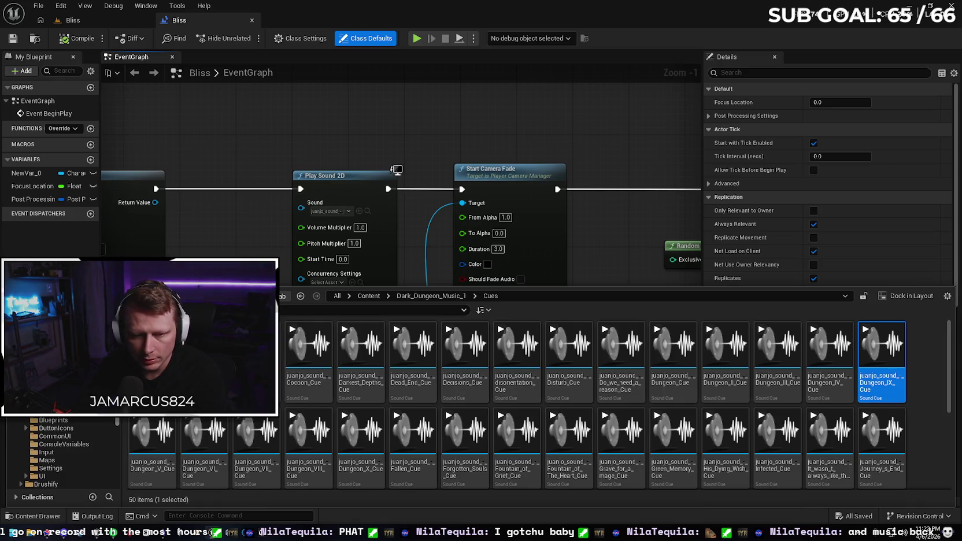
pyautogui.click(923, 407)
# Step: Preview Dungeon_IX in Dark_Dungeon_Music_1 > WAVs, then open that sound wave
pyautogui.click(421, 295)
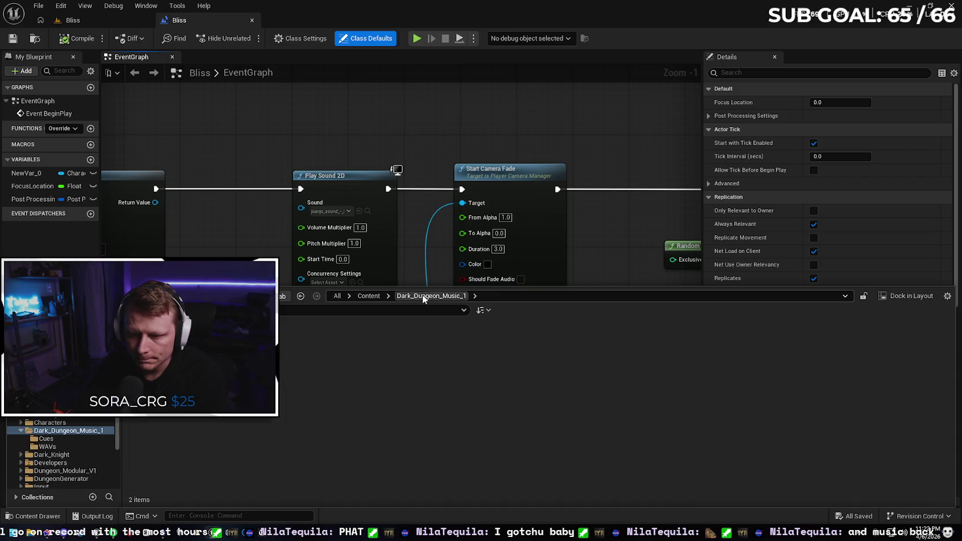
pyautogui.doubleClick(204, 347)
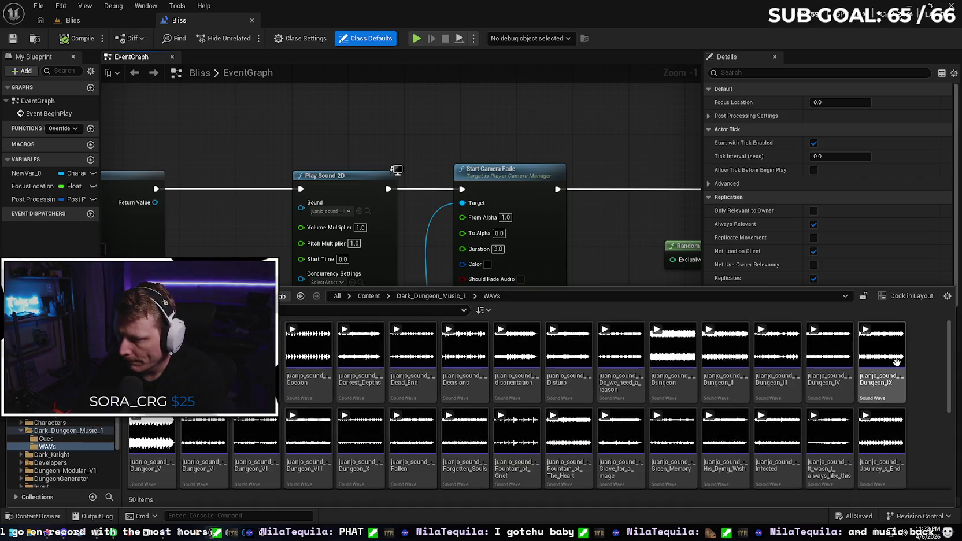
pyautogui.click(881, 346)
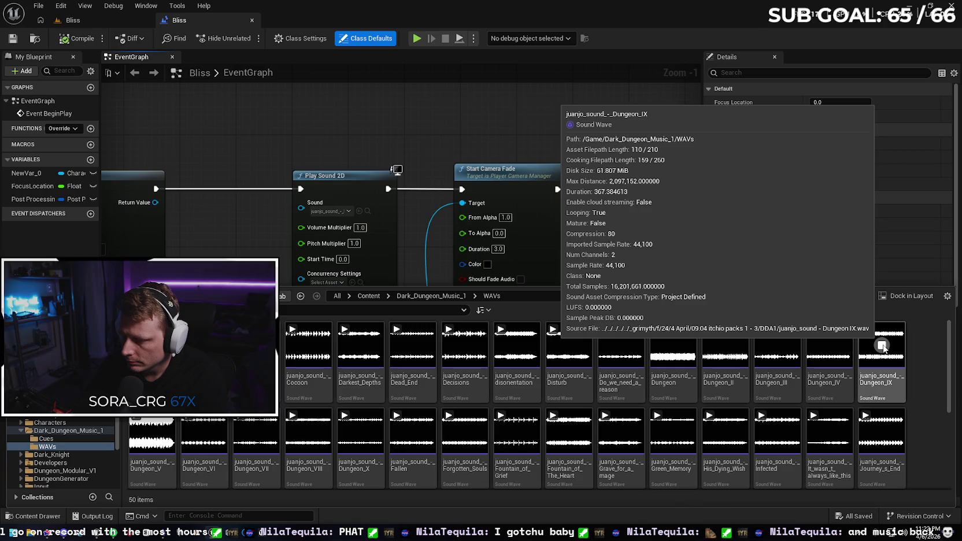
pyautogui.click(882, 346)
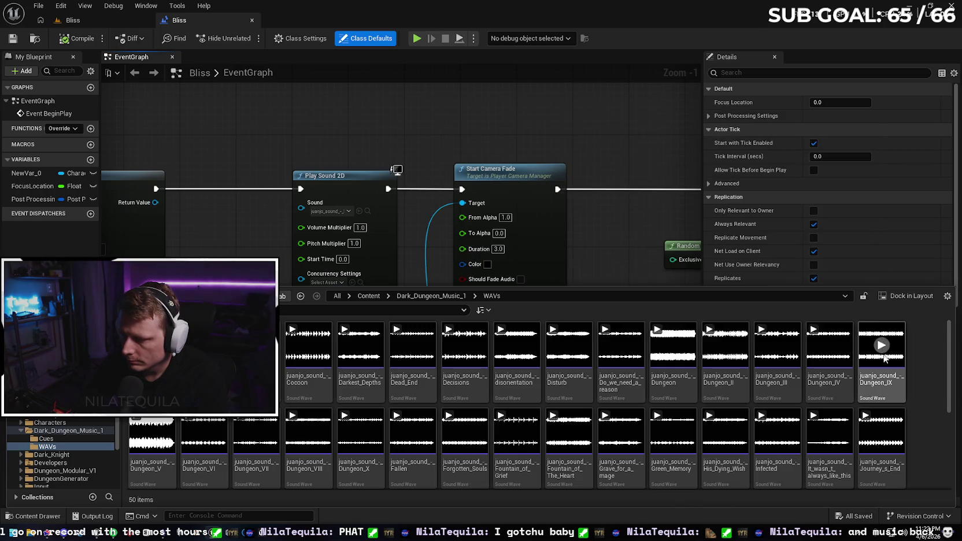
pyautogui.doubleClick(883, 386)
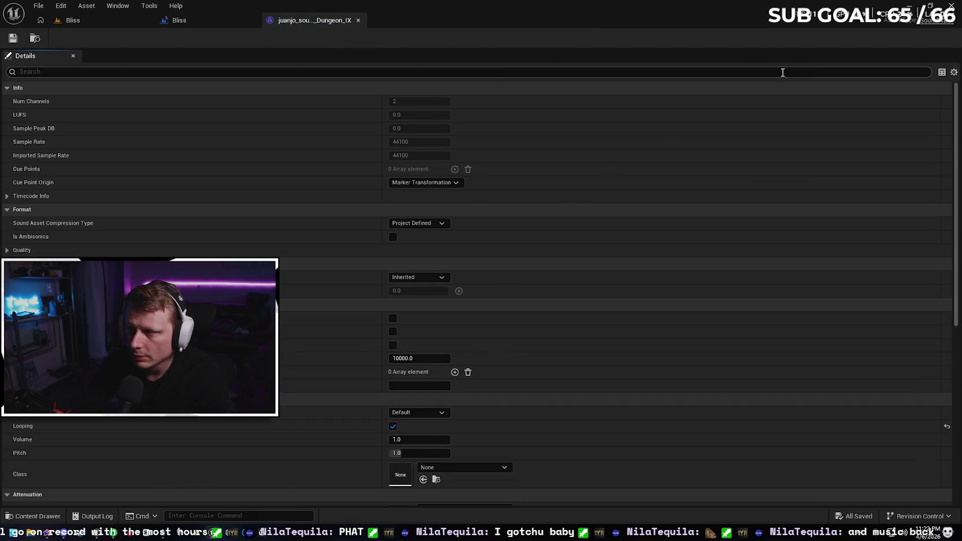
# Step: Close Dungeon_IX, compile the Bliss level blueprint, save the map, and close the blueprint
pyautogui.click(358, 22)
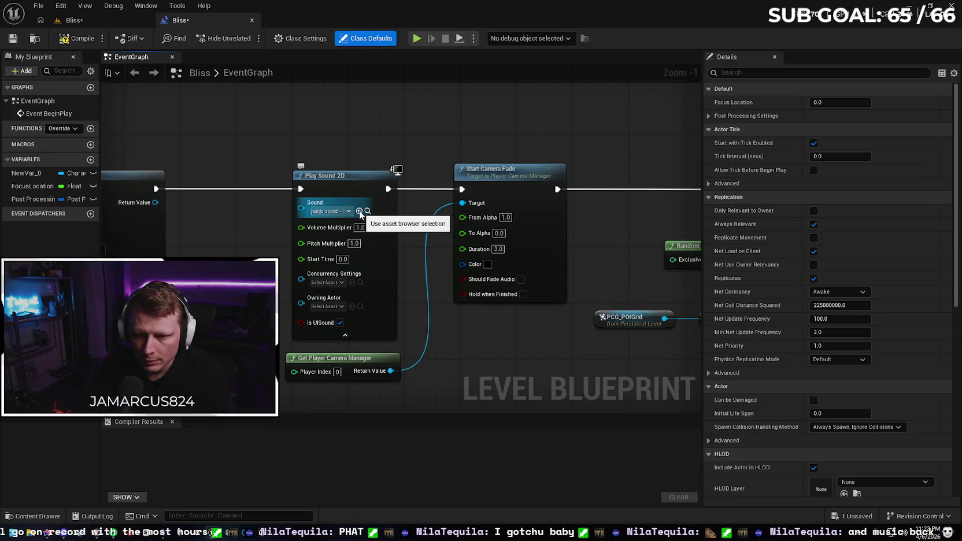
pyautogui.moveTo(232, 277); pyautogui.dragTo(281, 286)
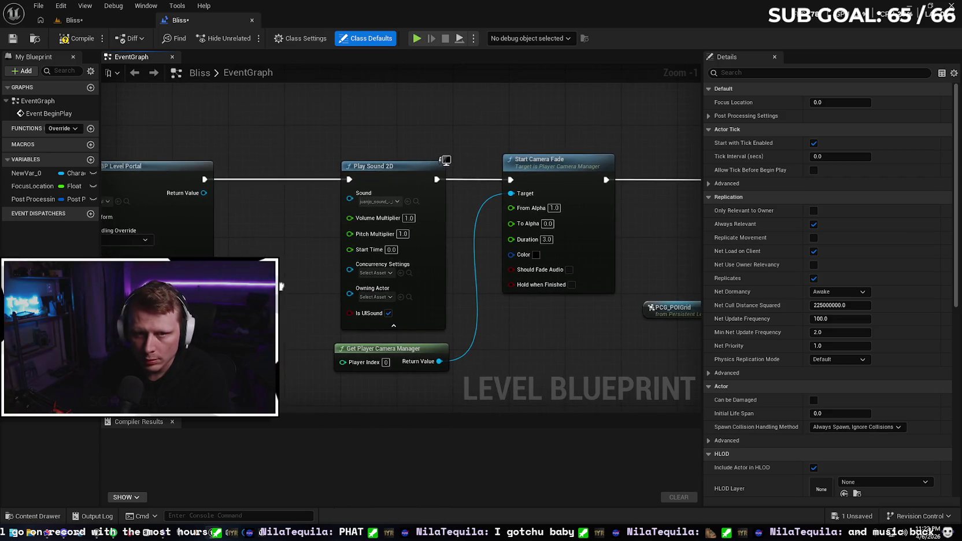
pyautogui.click(12, 40)
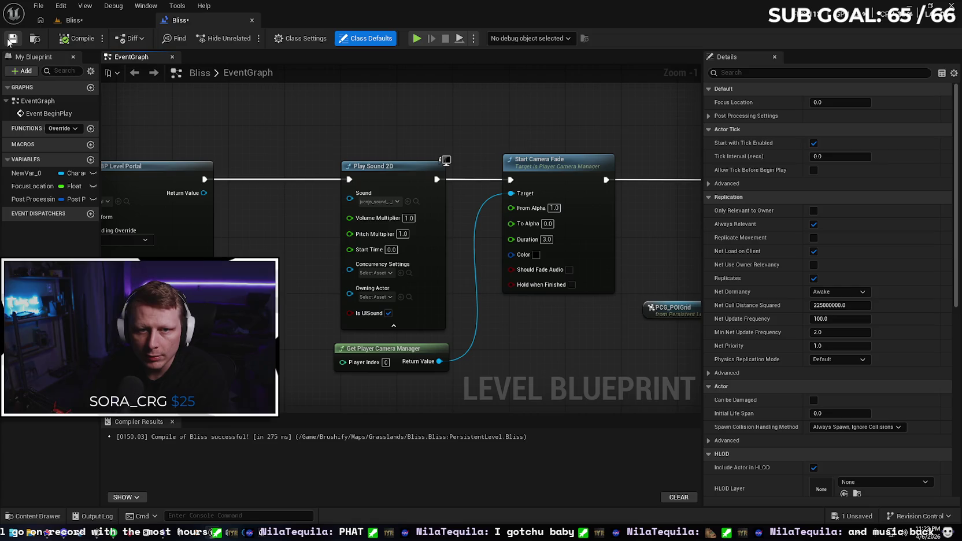
pyautogui.click(102, 21)
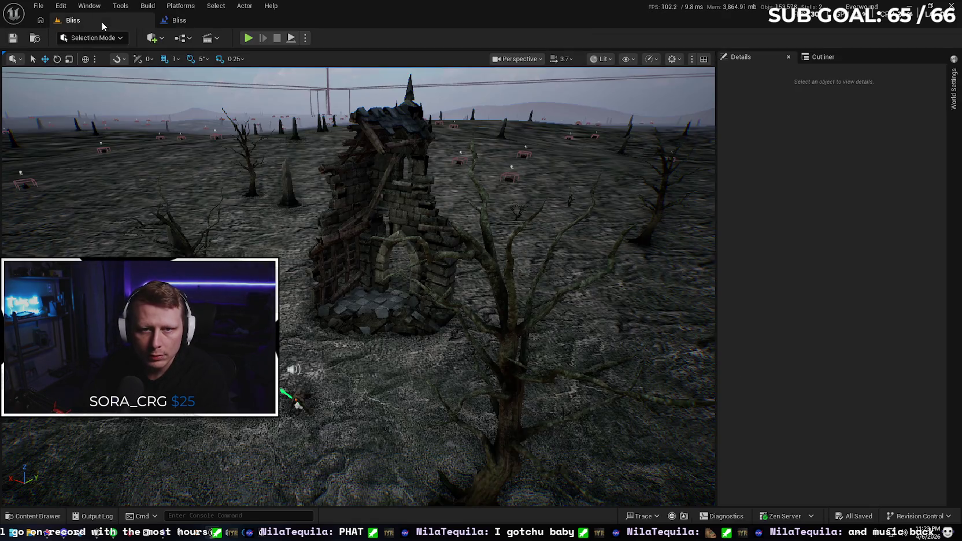
pyautogui.click(38, 6)
# Step: Load the MainMenu level and return the content drawer to the top-level Content folder
pyautogui.moveTo(176, 77)
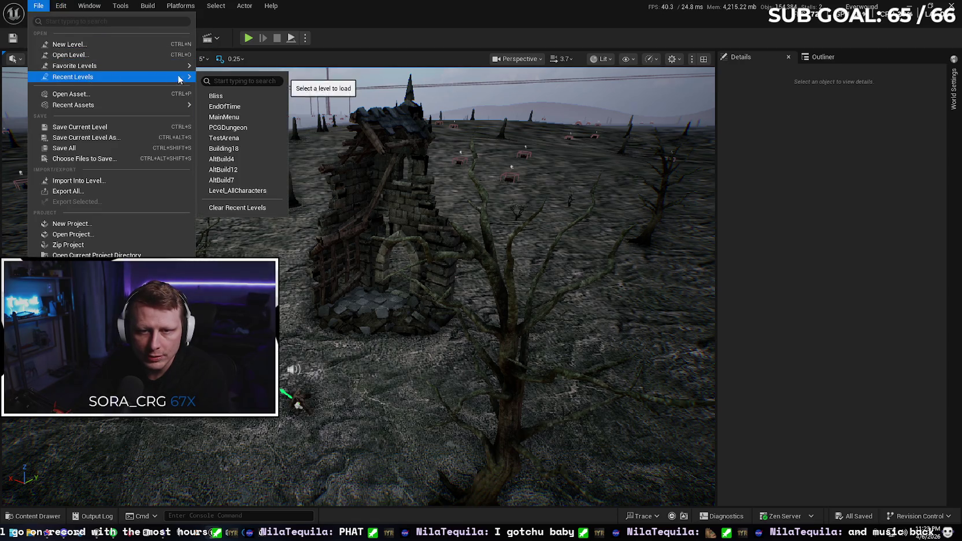
pyautogui.click(395, 197)
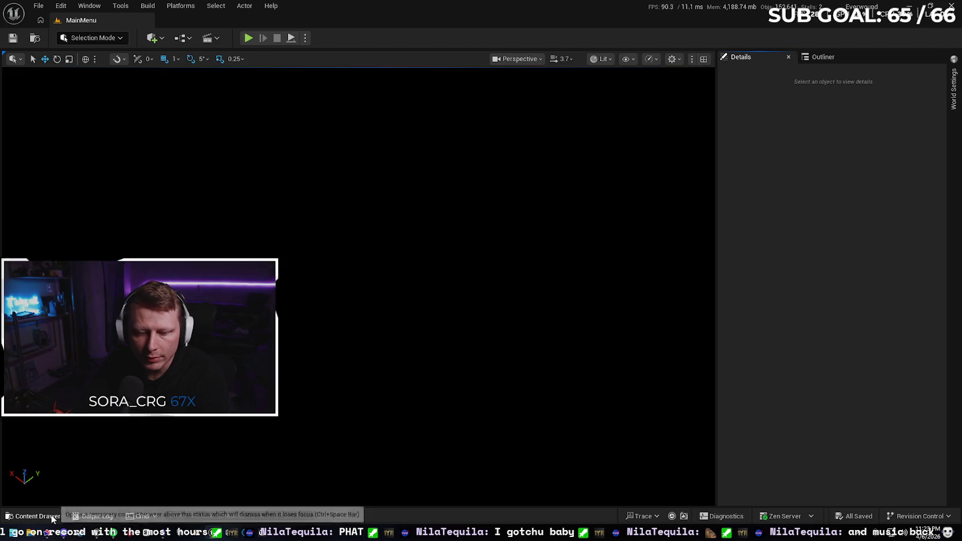
pyautogui.click(33, 515)
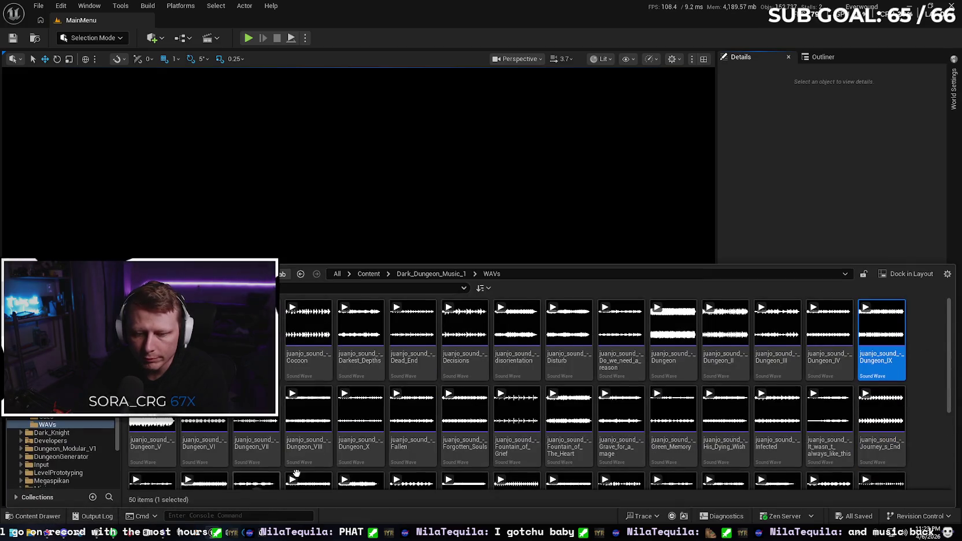
pyautogui.scroll(5, 57, 456)
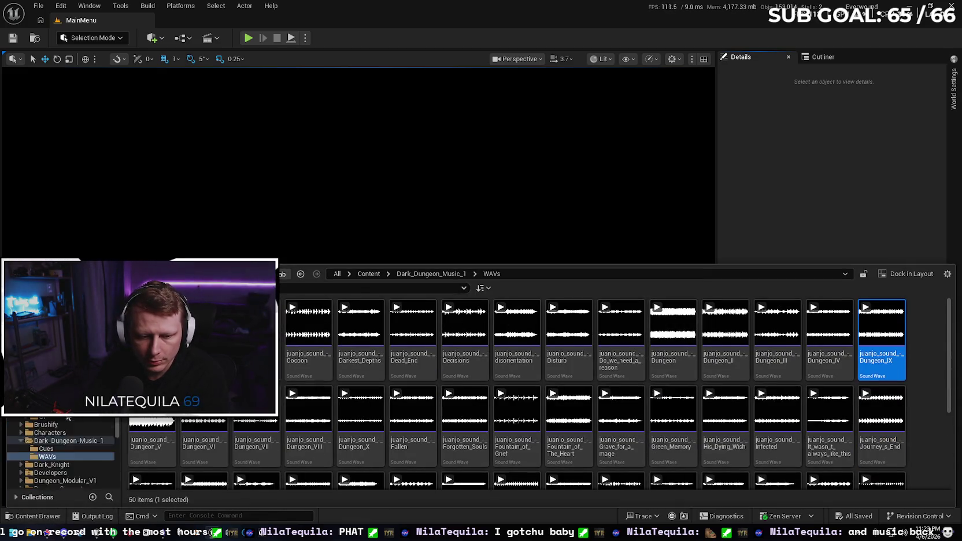
pyautogui.click(58, 407)
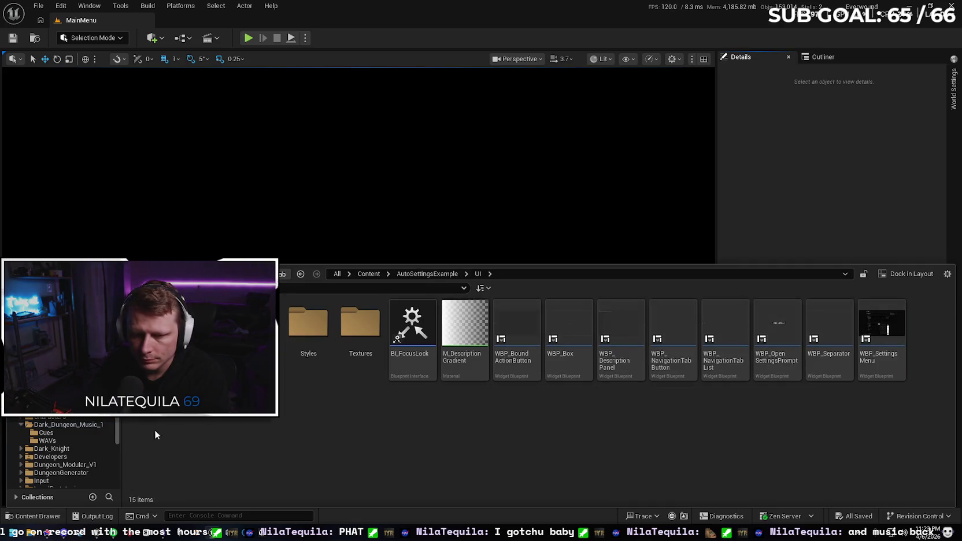
pyautogui.scroll(3, 63, 420)
pyautogui.click(368, 274)
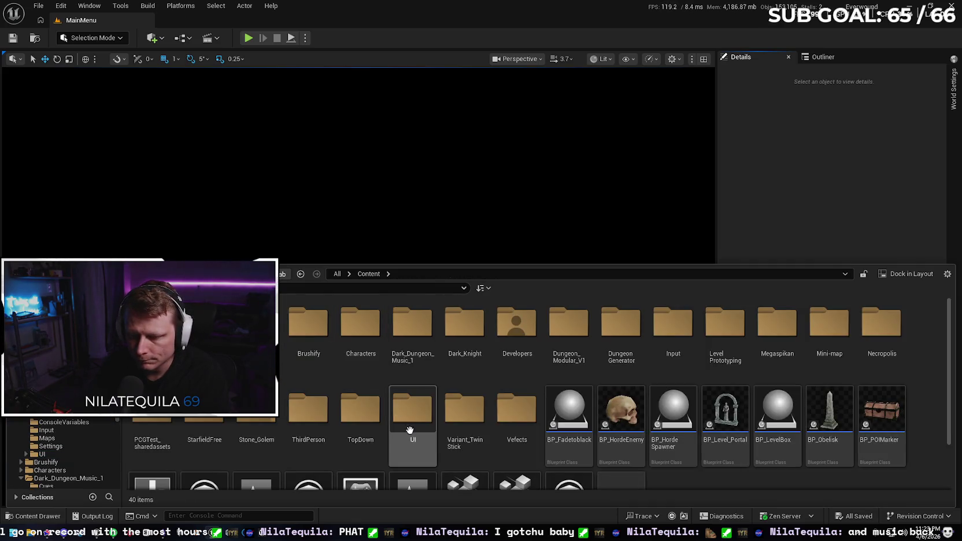
# Step: Open WBP_MainMenu from the UI folder and switch to its event graph
pyautogui.doubleClick(413, 423)
pyautogui.doubleClick(517, 335)
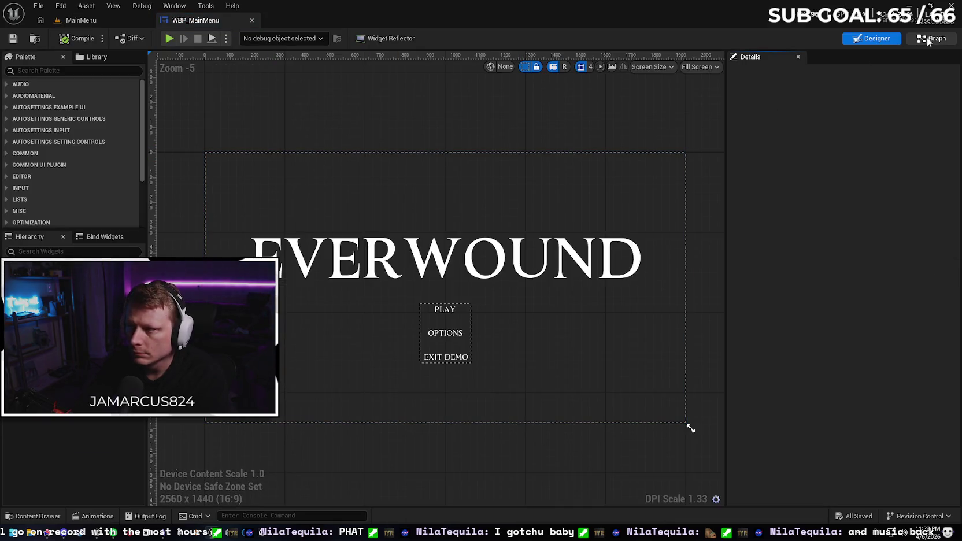
pyautogui.doubleClick(436, 160)
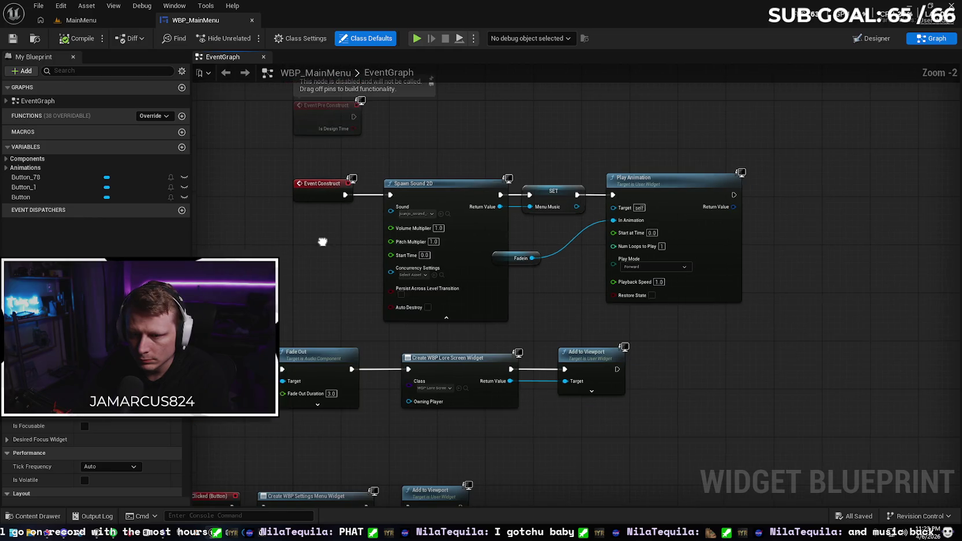
# Step: Centre the EventGraph on Spawn Sound 2D and the On Clicked Fade Out chain
pyautogui.scroll(2, 471, 237)
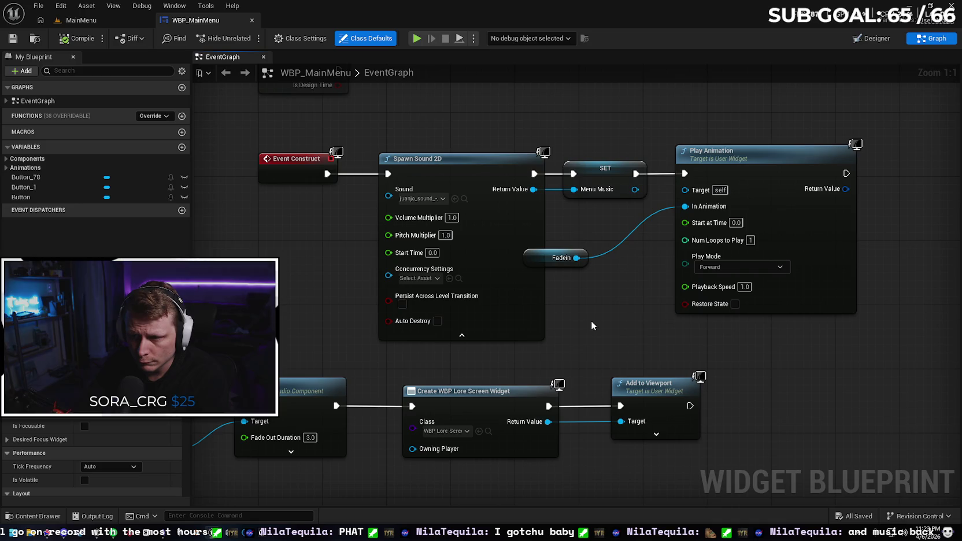
pyautogui.scroll(-3, 591, 322)
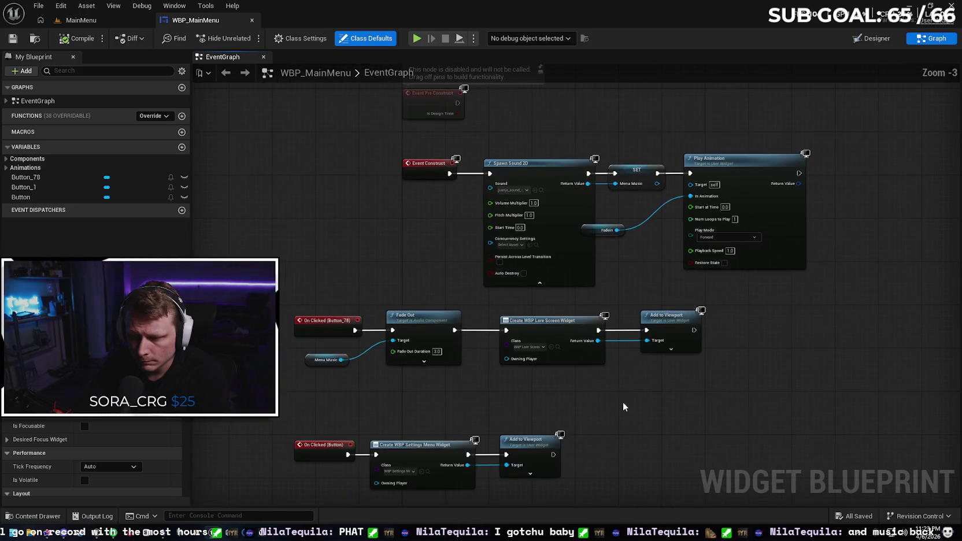
pyautogui.moveTo(621, 403)
pyautogui.mouseDown()
pyautogui.moveTo(612, 370)
pyautogui.moveTo(628, 266)
pyautogui.moveTo(638, 298)
pyautogui.moveTo(621, 456)
pyautogui.mouseUp()
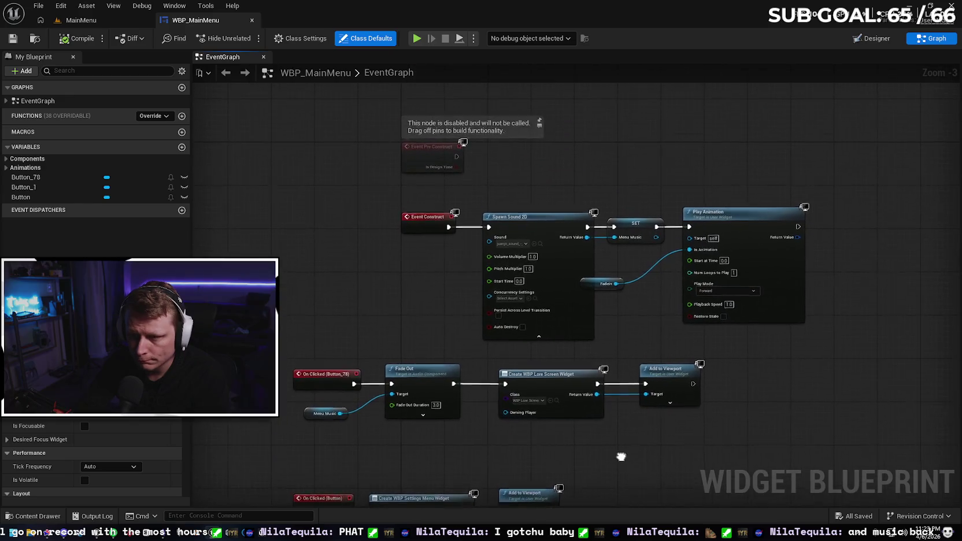
pyautogui.moveTo(619, 397)
pyautogui.mouseDown()
pyautogui.moveTo(586, 420)
pyautogui.moveTo(590, 356)
pyautogui.mouseUp()
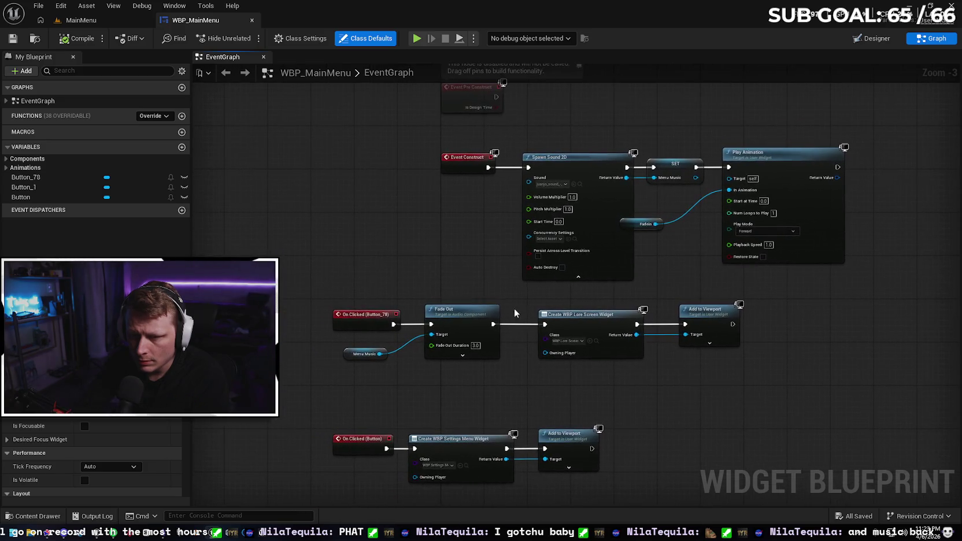
pyautogui.scroll(2, 469, 250)
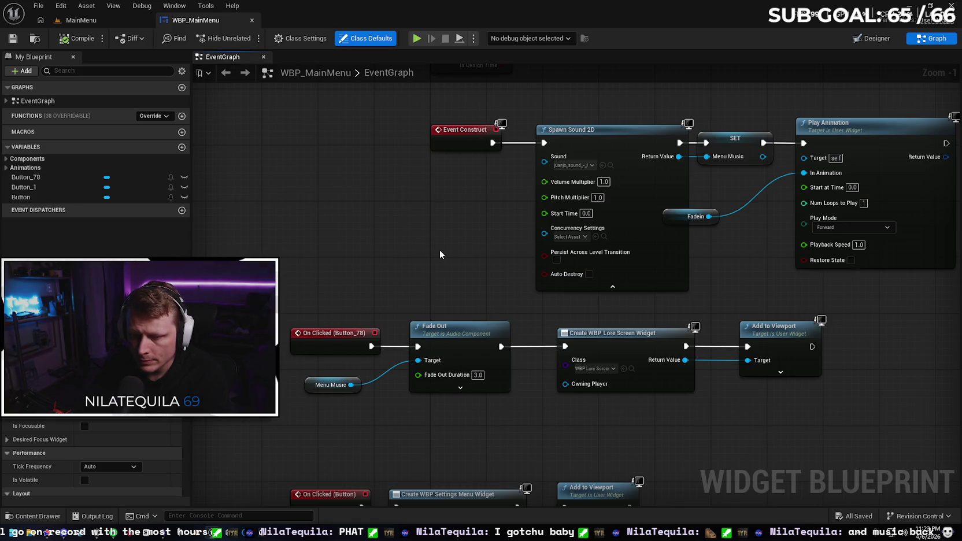
pyautogui.moveTo(439, 254); pyautogui.dragTo(418, 263)
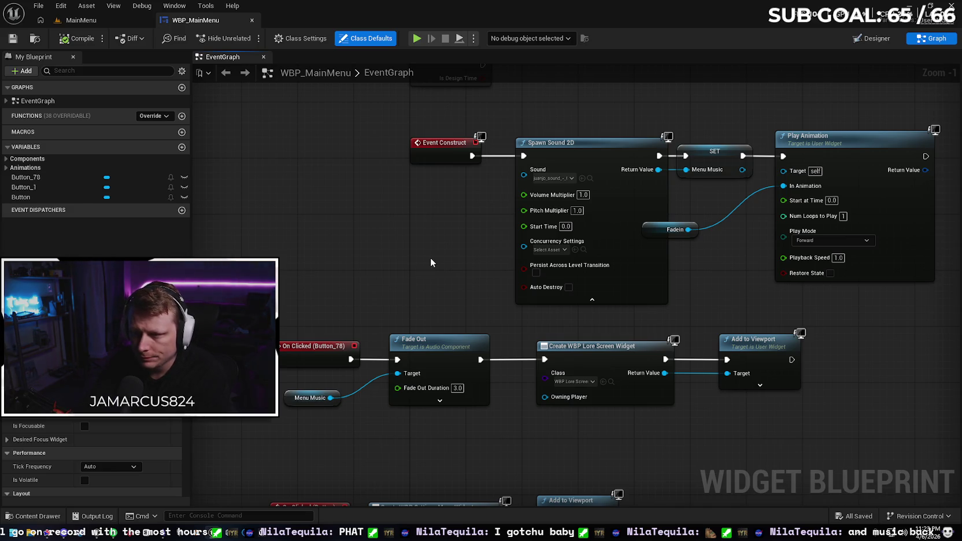
pyautogui.moveTo(430, 258); pyautogui.dragTo(383, 269)
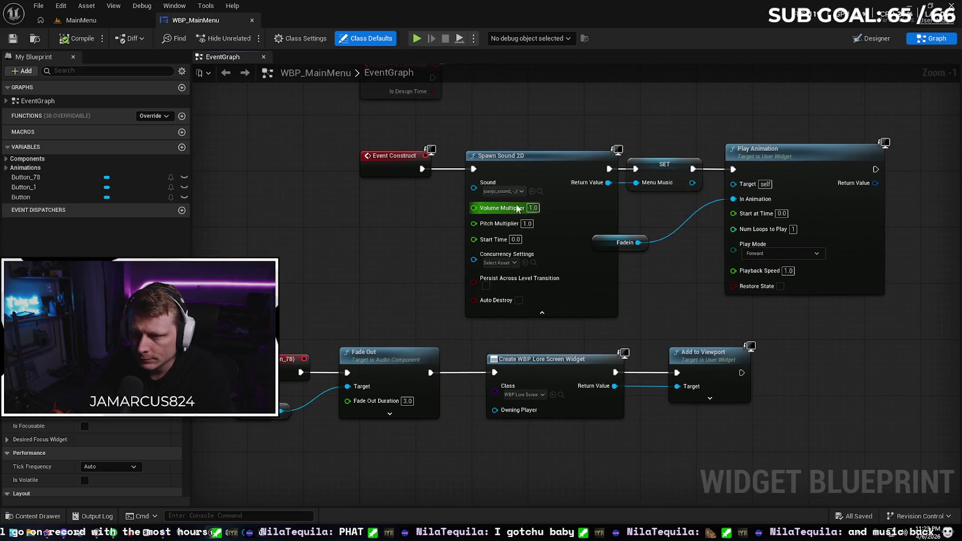
pyautogui.click(539, 191)
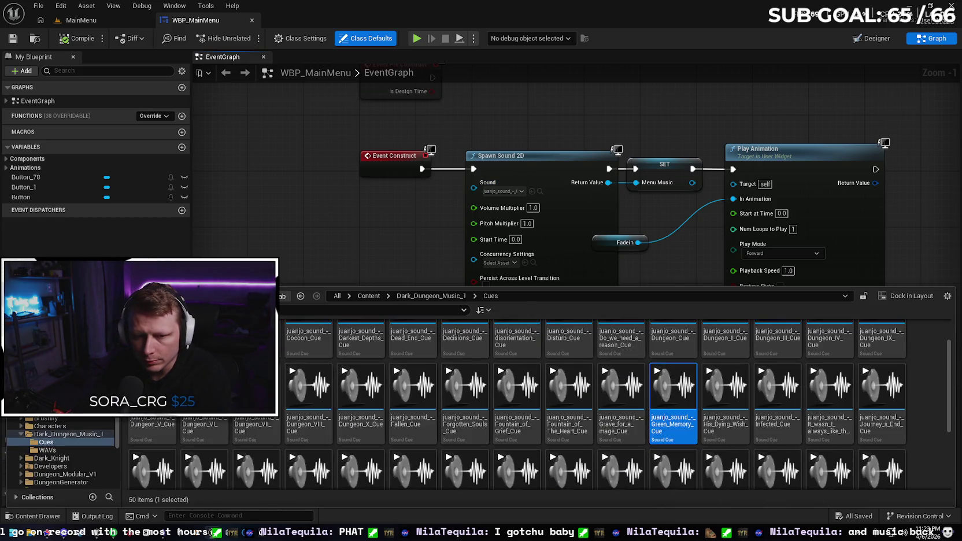
# Step: Browse to Dark_Dungeon_Music_1 > WAVs and open the Green_Memory sound wave
pyautogui.scroll(2, 615, 404)
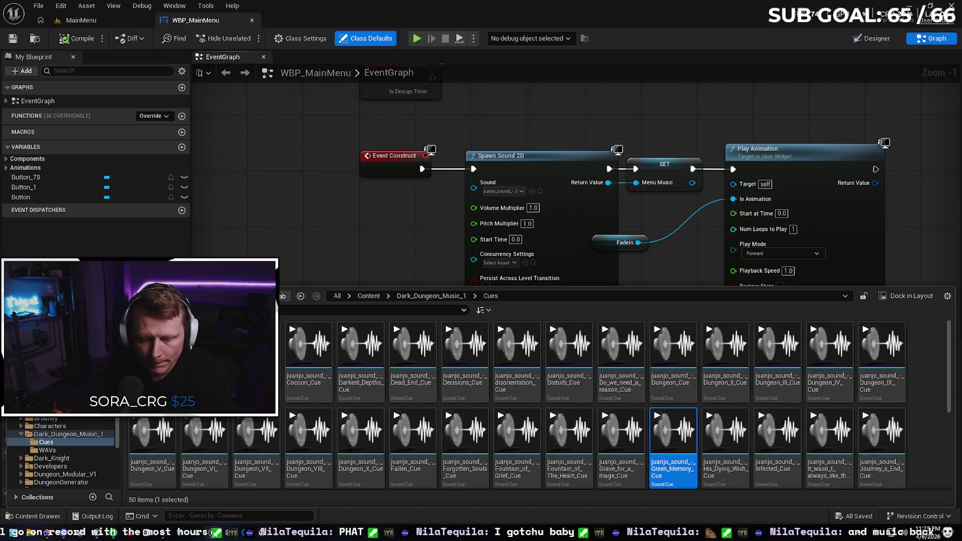
pyautogui.click(431, 295)
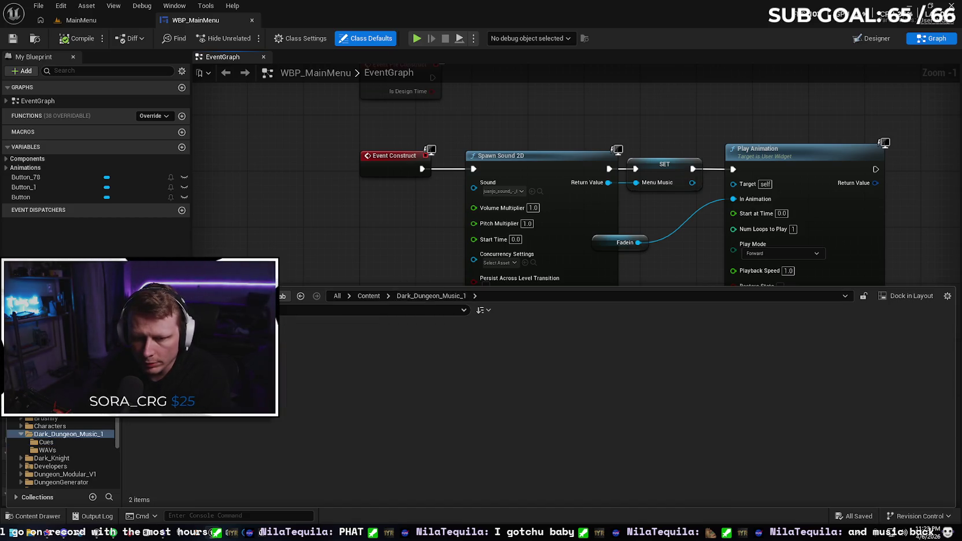
pyautogui.doubleClick(204, 347)
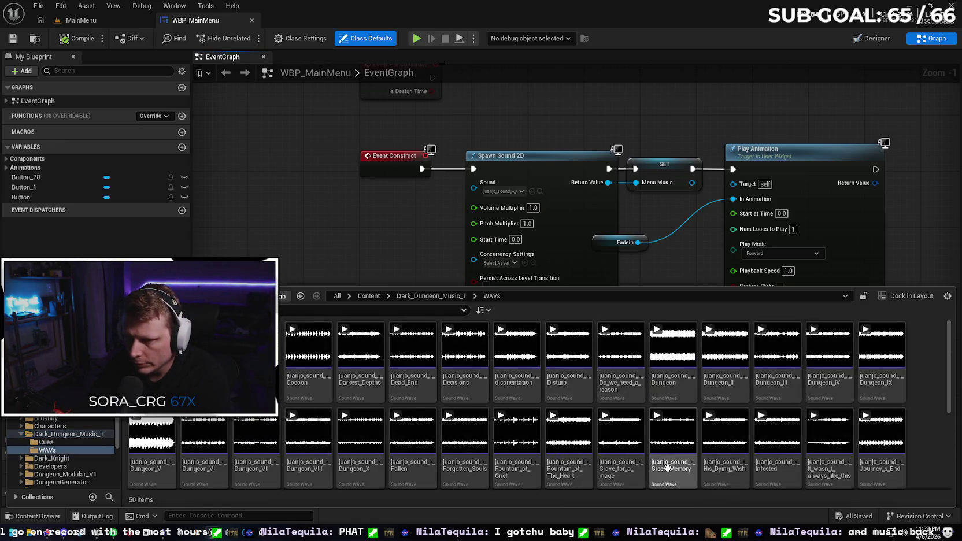
pyautogui.click(532, 191)
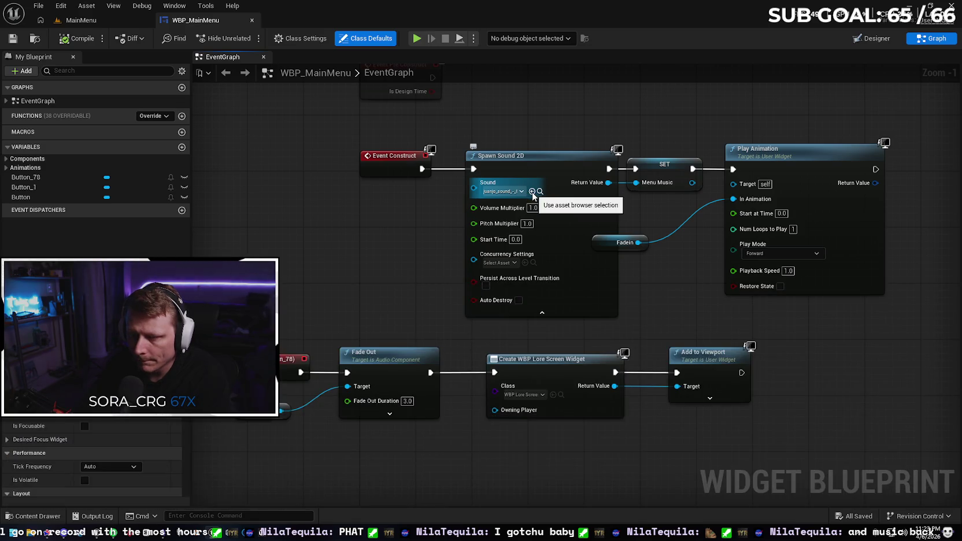
pyautogui.hotkey('ctrl', 'space')
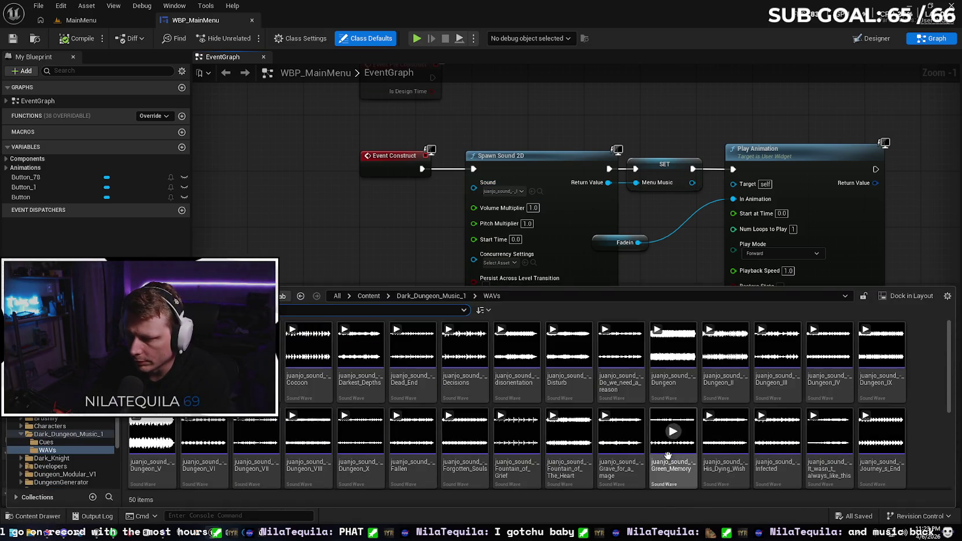
pyautogui.doubleClick(667, 455)
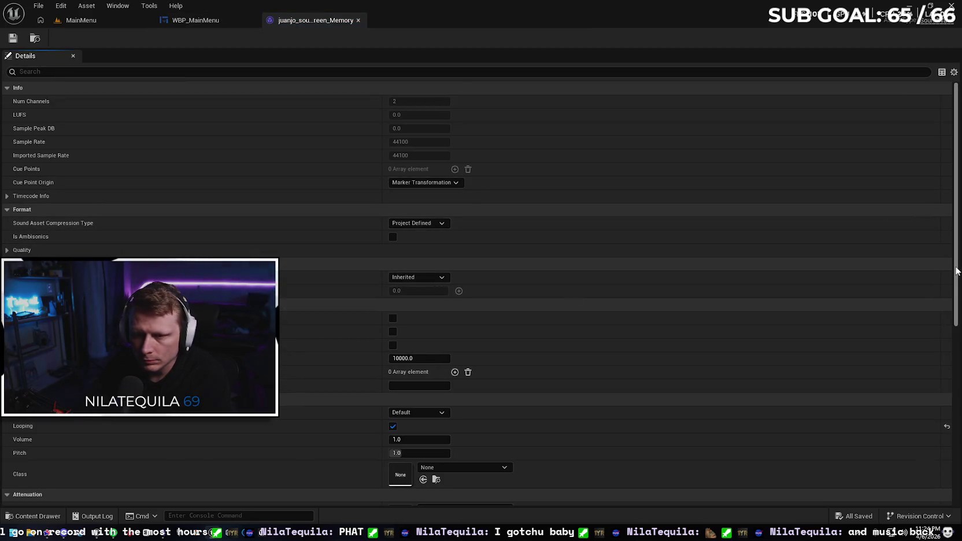
# Step: Check Green_Memory's Looping setting in Details and close its editor
pyautogui.moveTo(957, 270)
pyautogui.mouseDown()
pyautogui.moveTo(955, 279)
pyautogui.moveTo(958, 258)
pyautogui.moveTo(946, 387)
pyautogui.mouseUp()
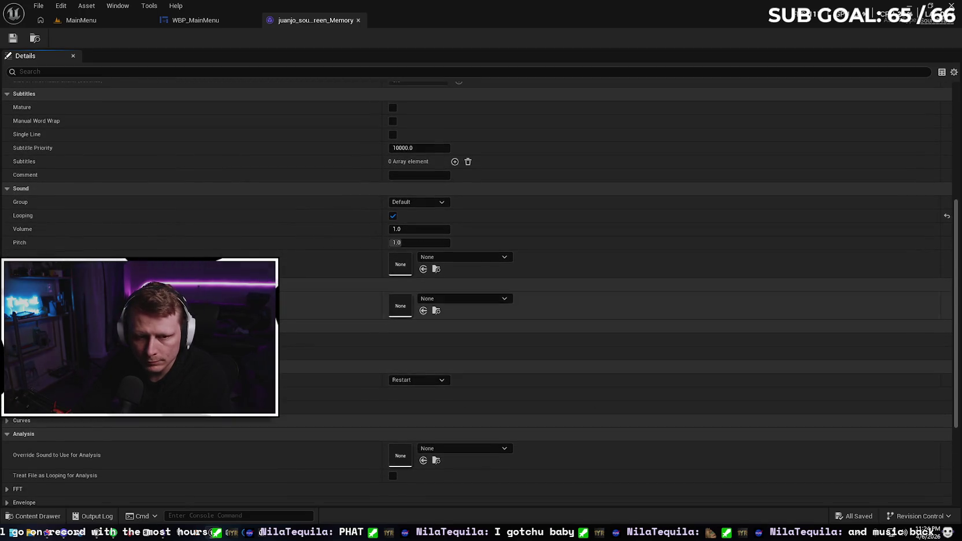
pyautogui.click(357, 20)
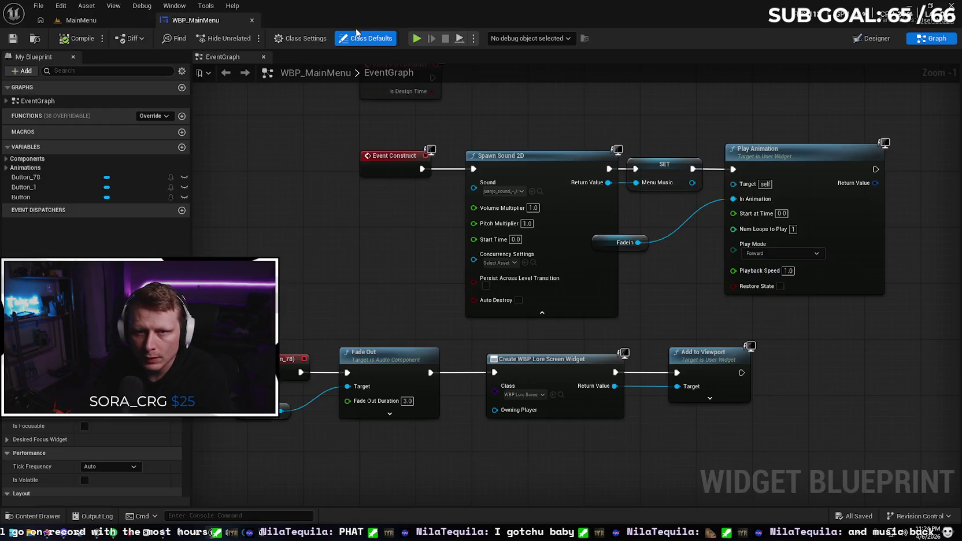
# Step: Select the Menu Music getter to inspect its properties
pyautogui.moveTo(299, 269); pyautogui.dragTo(316, 234)
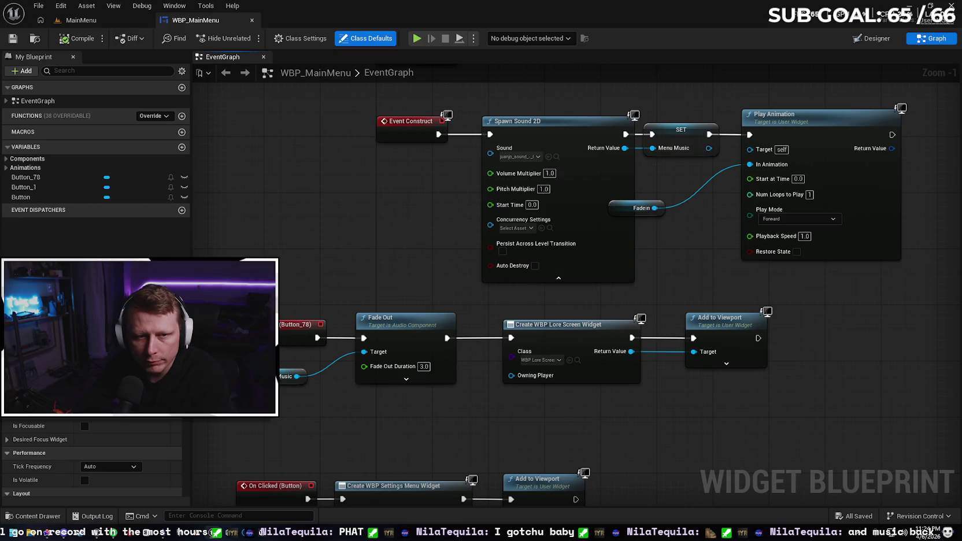
pyautogui.click(287, 374)
pyautogui.moveTo(303, 222)
pyautogui.mouseDown()
pyautogui.moveTo(278, 242)
pyautogui.moveTo(293, 285)
pyautogui.mouseUp()
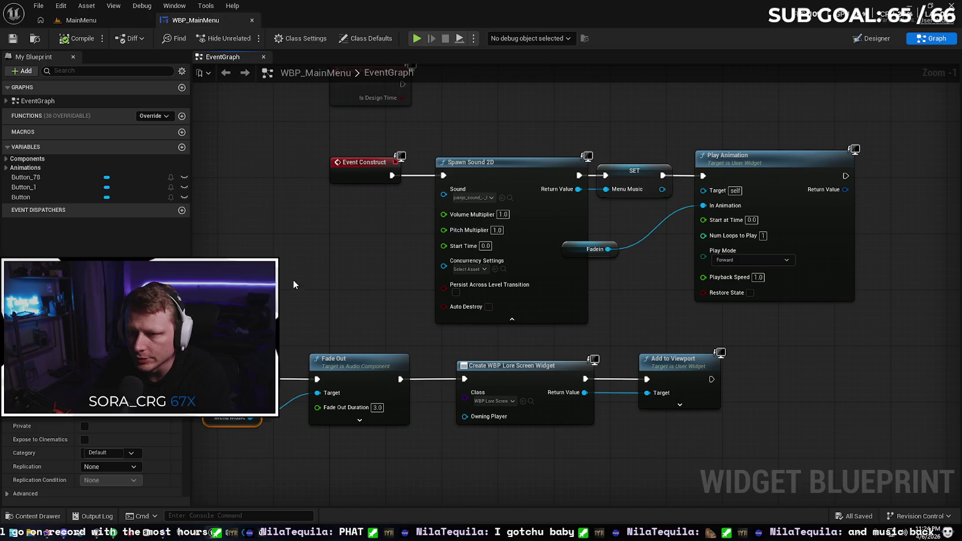
# Step: Add a Play Sound 2D node after Event Construct via a 'sound' action search
pyautogui.moveTo(391, 175)
pyautogui.mouseDown()
pyautogui.moveTo(421, 203)
pyautogui.moveTo(293, 238)
pyautogui.mouseUp()
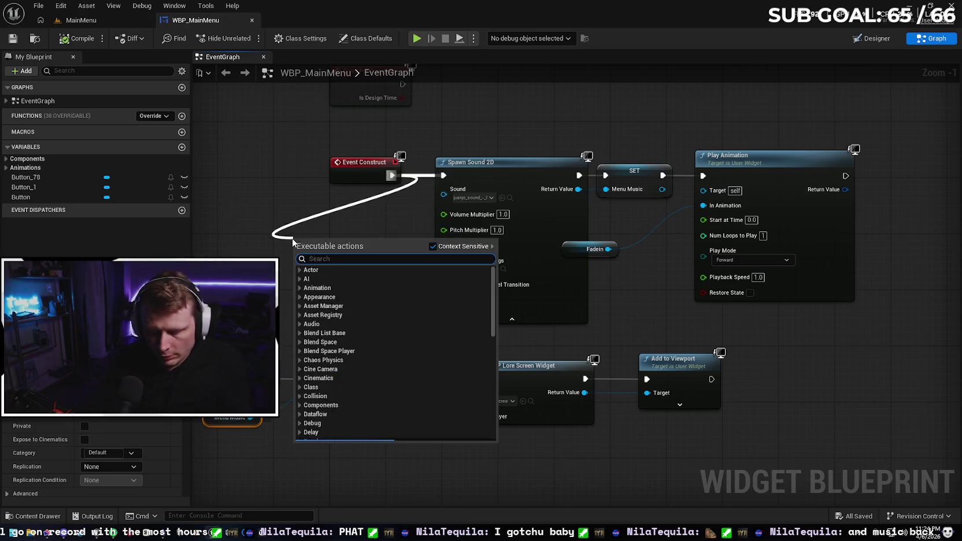
pyautogui.write('play')
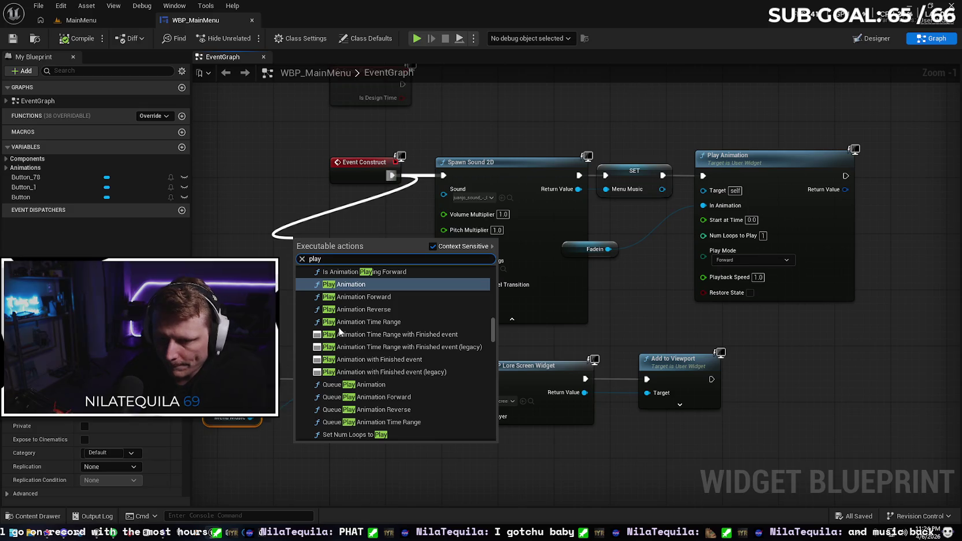
pyautogui.press('BackSpace')
pyautogui.press('BackSpace')
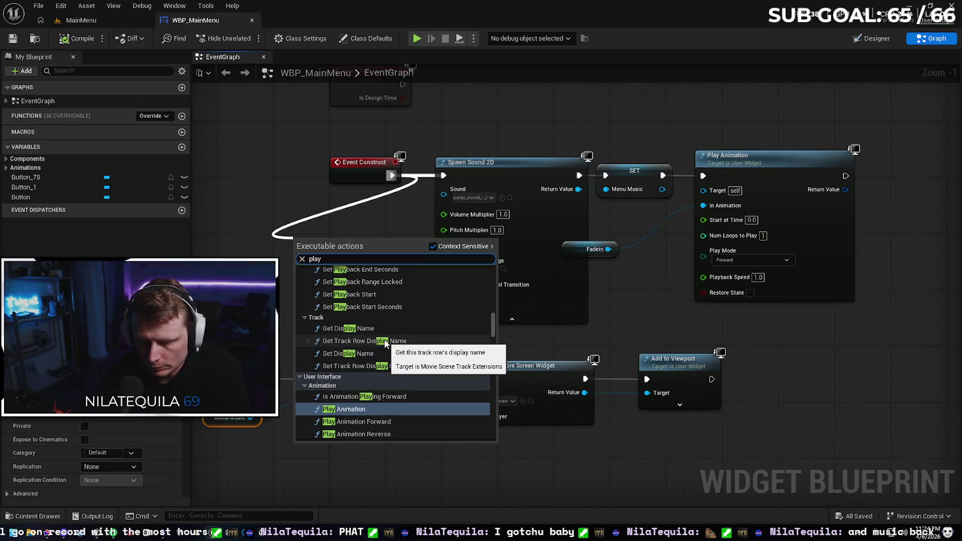
pyautogui.press('BackSpace')
pyautogui.press('BackSpace')
pyautogui.write('sound')
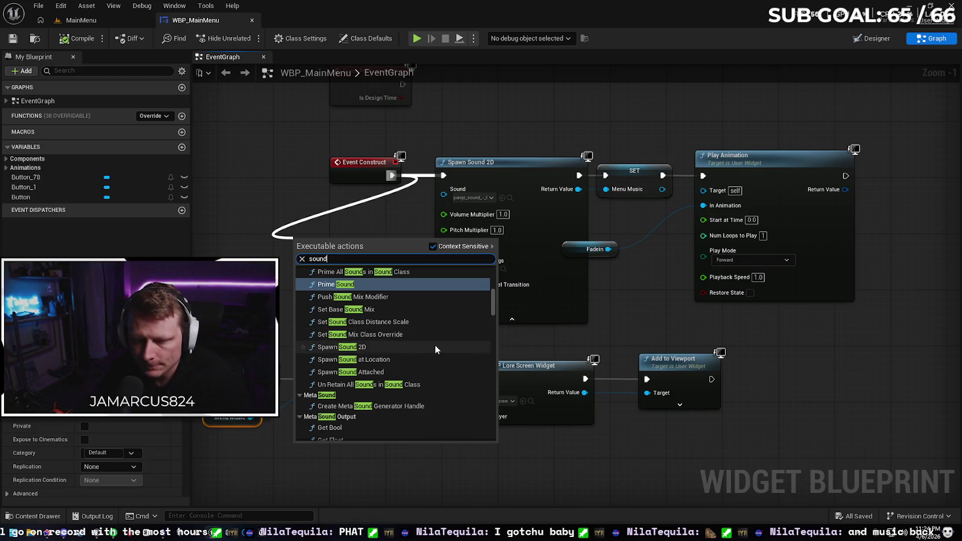
pyautogui.scroll(4, 439, 341)
pyautogui.scroll(5, 446, 335)
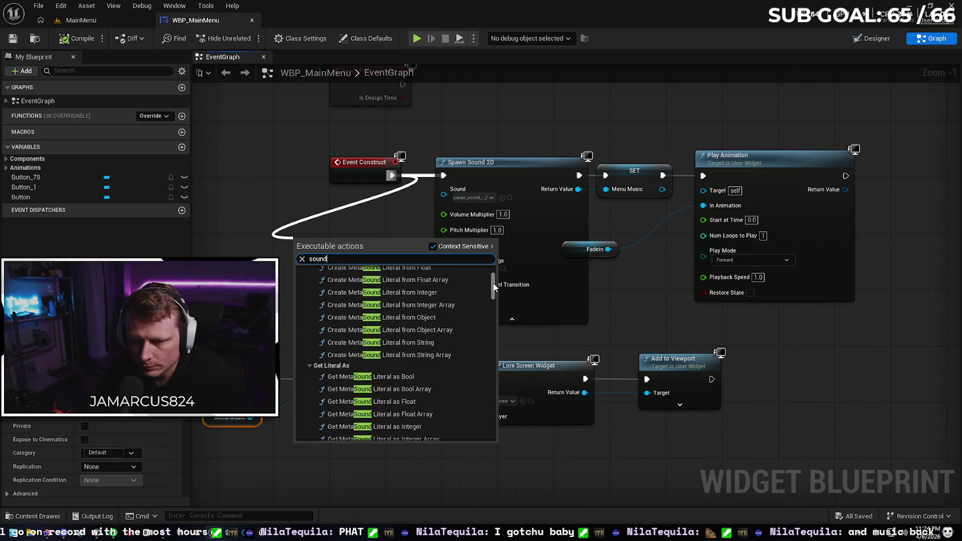
pyautogui.moveTo(490, 270); pyautogui.dragTo(490, 294)
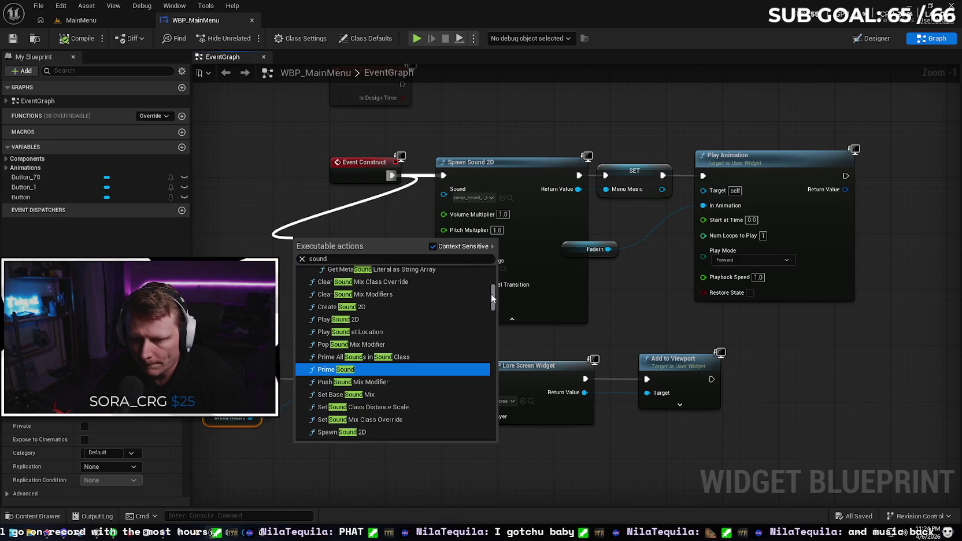
pyautogui.click(413, 317)
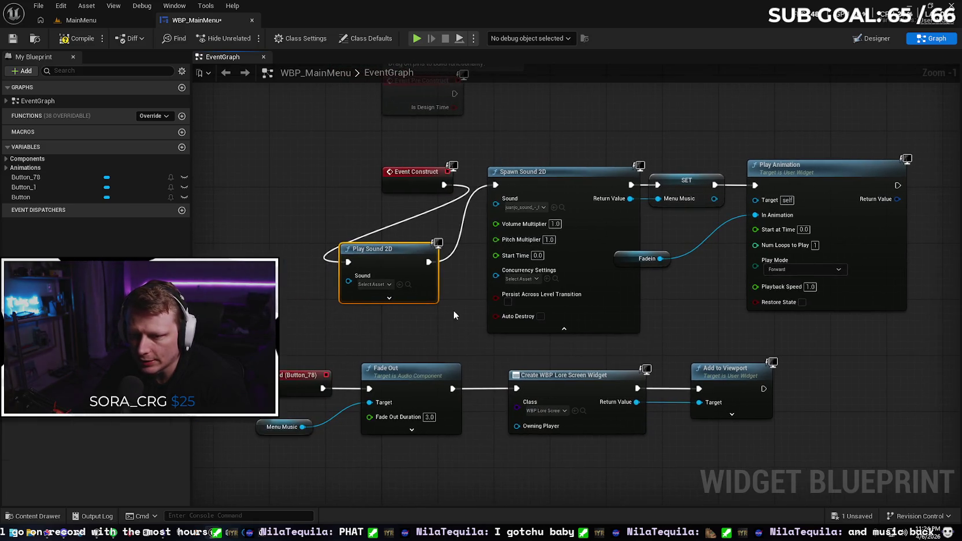
# Step: Assign the juanjo_sound music asset to Play Sound 2D's Sound input
pyautogui.click(561, 208)
pyautogui.click(60, 495)
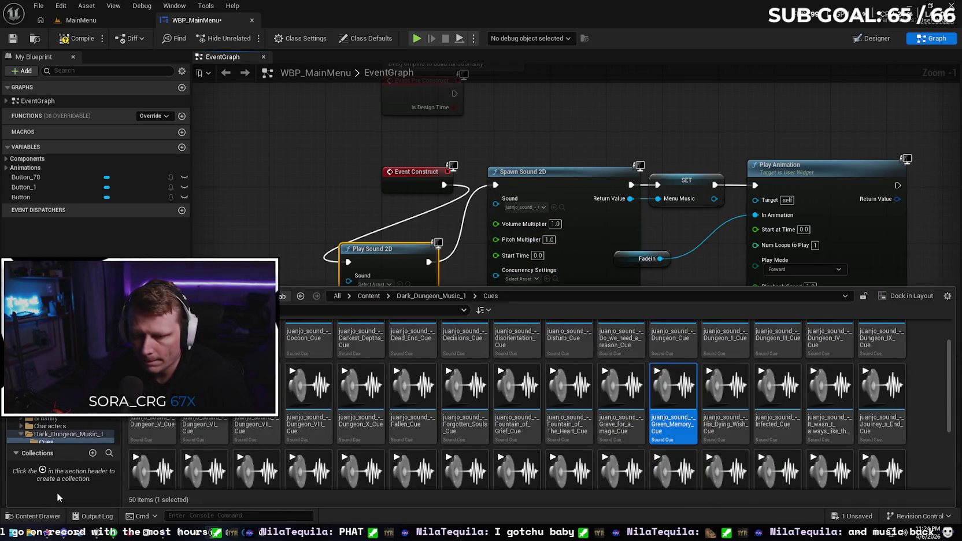
pyautogui.click(36, 515)
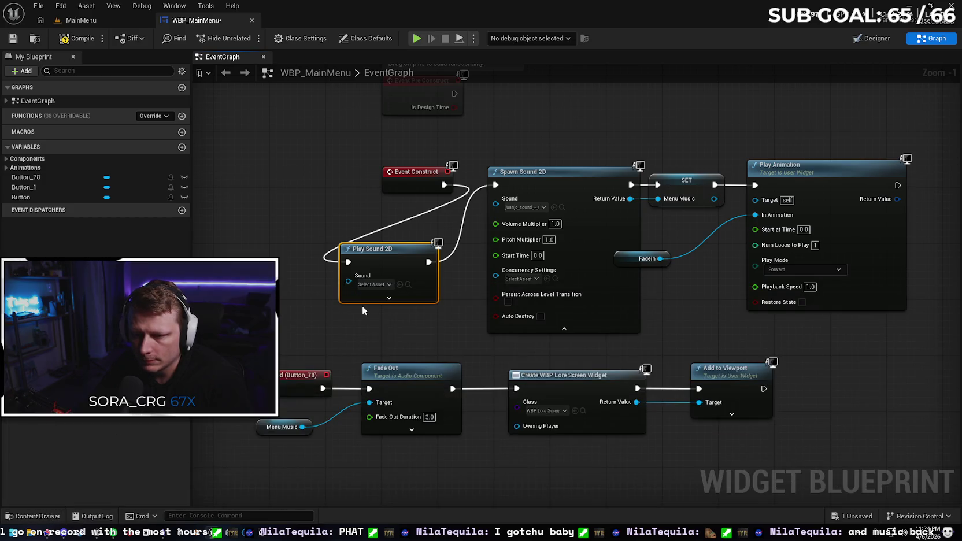
pyautogui.click(403, 284)
pyautogui.click(429, 311)
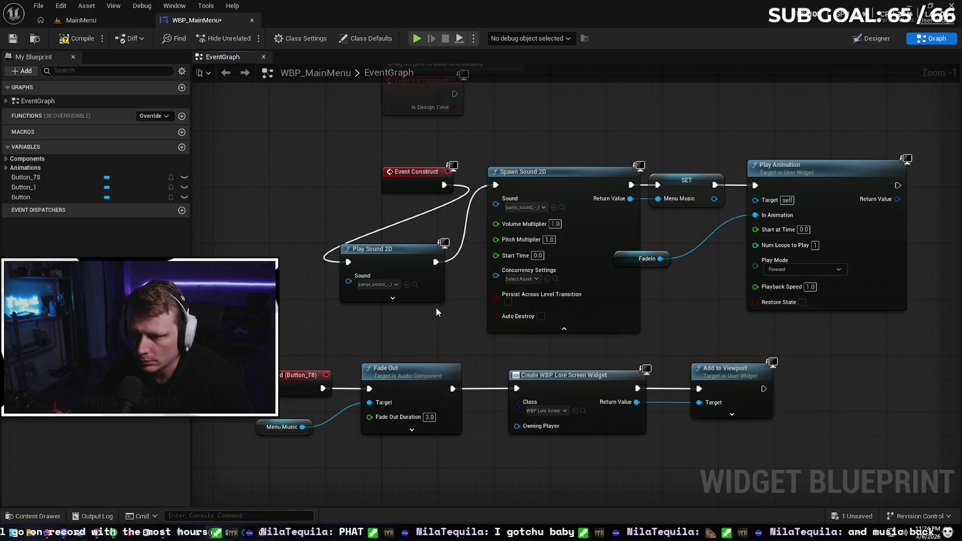
# Step: Unlink Play Sound 2D and place it between SET and Play Animation
pyautogui.moveTo(431, 306)
pyautogui.mouseDown()
pyautogui.moveTo(370, 302)
pyautogui.moveTo(387, 305)
pyautogui.mouseUp()
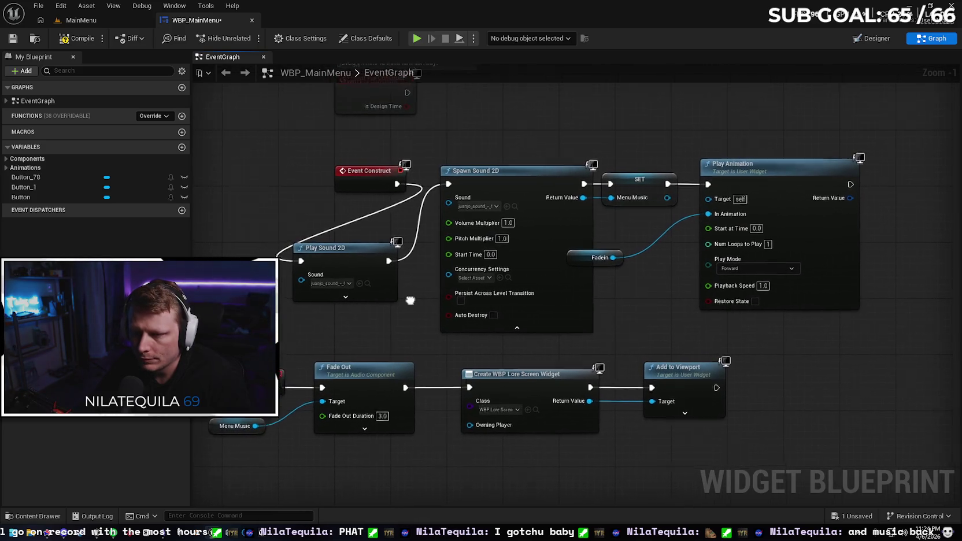
pyautogui.moveTo(372, 260); pyautogui.dragTo(345, 274)
pyautogui.keyDown('alt'); pyautogui.click(324, 239); pyautogui.keyUp('alt')
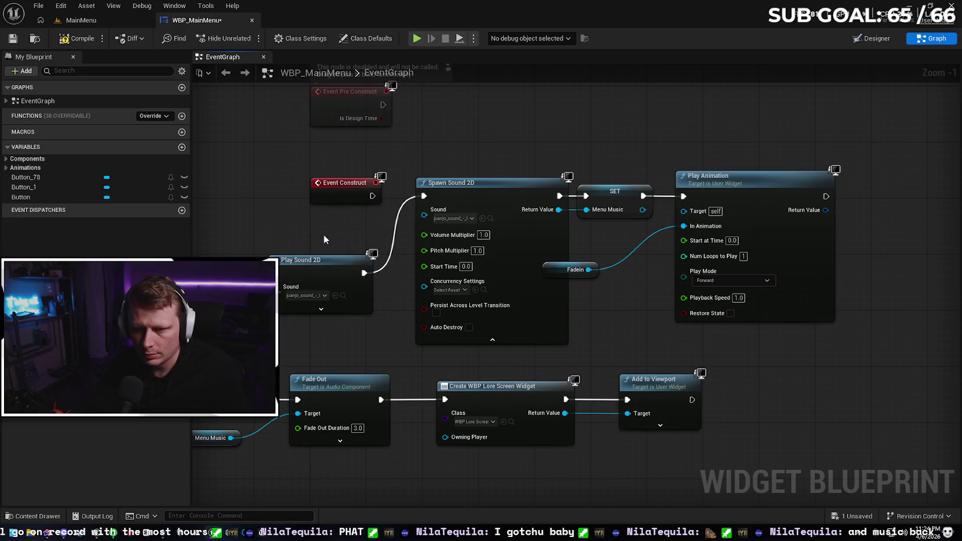
pyautogui.keyDown('alt'); pyautogui.click(397, 232); pyautogui.keyUp('alt')
pyautogui.moveTo(528, 290); pyautogui.dragTo(374, 305)
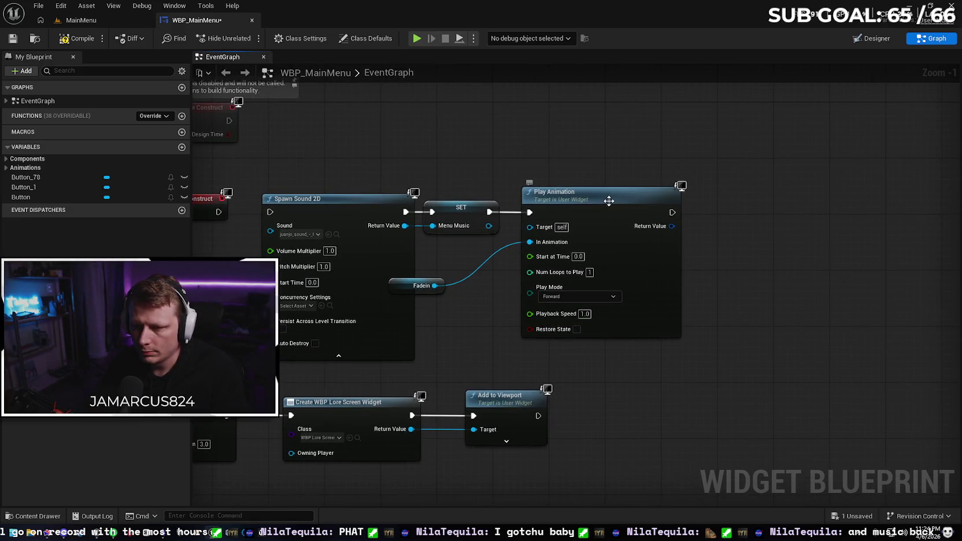
pyautogui.moveTo(598, 212)
pyautogui.mouseDown()
pyautogui.moveTo(685, 203)
pyautogui.moveTo(734, 211)
pyautogui.mouseUp()
pyautogui.moveTo(551, 310); pyautogui.dragTo(683, 296)
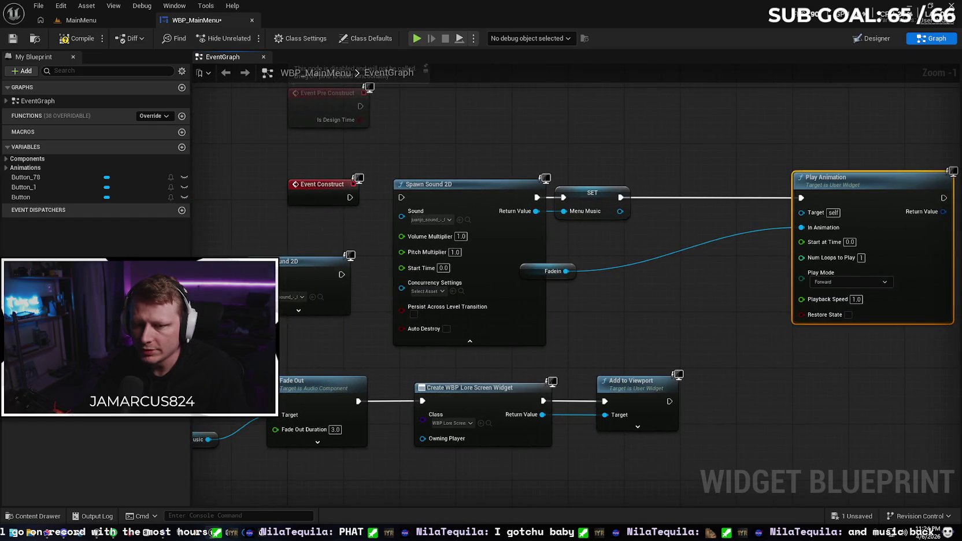
pyautogui.moveTo(276, 268)
pyautogui.mouseDown()
pyautogui.moveTo(741, 180)
pyautogui.moveTo(690, 191)
pyautogui.mouseUp()
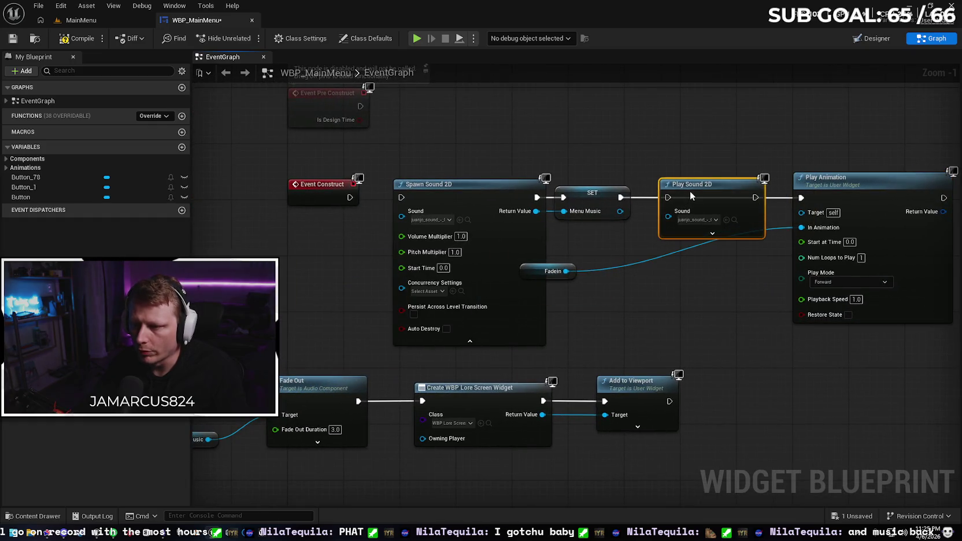
# Step: Rewire SET into Play Sound 2D and expand its advanced pins
pyautogui.keyDown('alt'); pyautogui.click(644, 197); pyautogui.keyUp('alt')
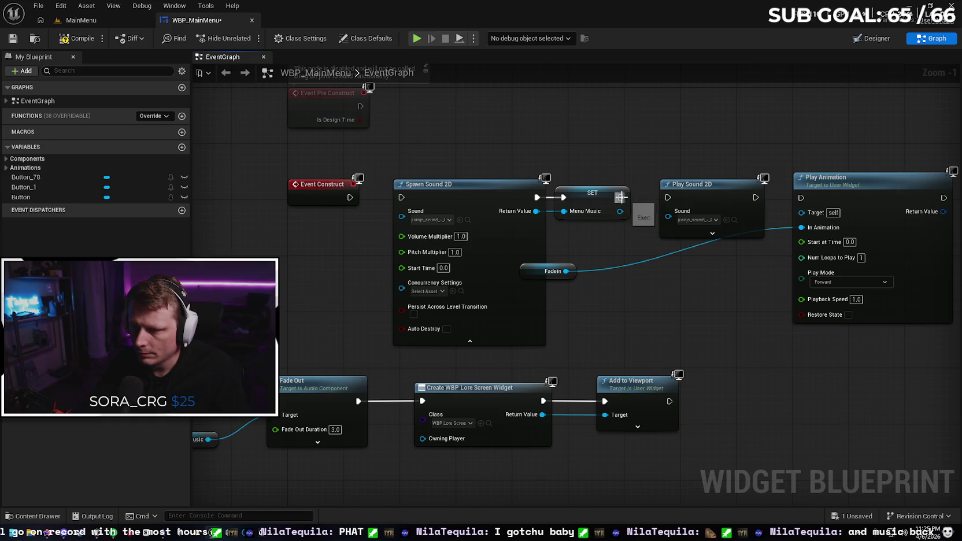
pyautogui.moveTo(619, 197)
pyautogui.mouseDown()
pyautogui.moveTo(667, 197)
pyautogui.moveTo(668, 217)
pyautogui.mouseUp()
pyautogui.click(647, 223)
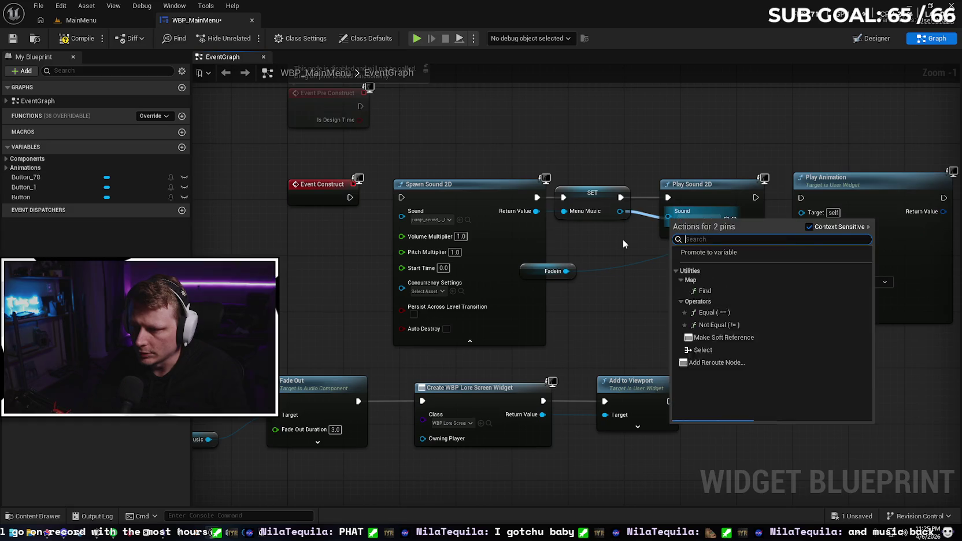
pyautogui.click(623, 244)
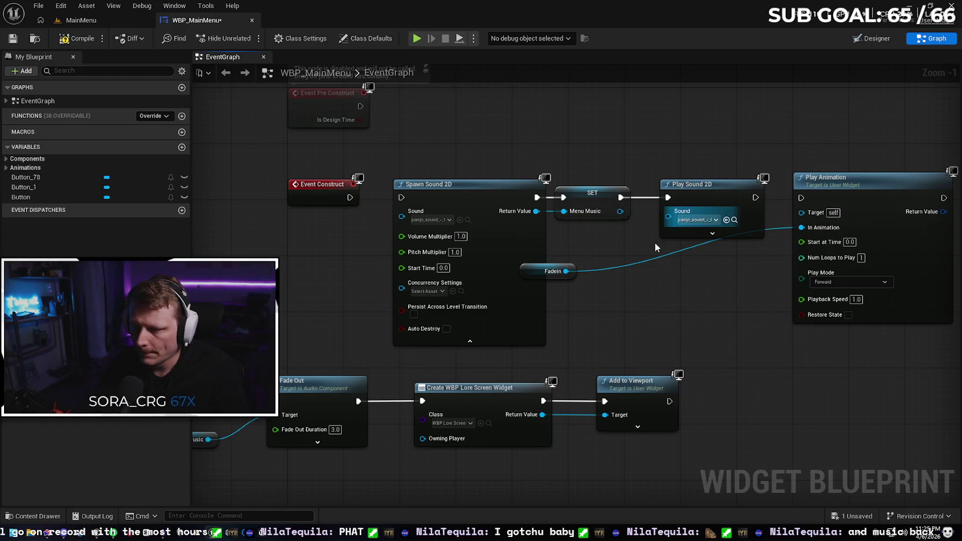
pyautogui.click(712, 233)
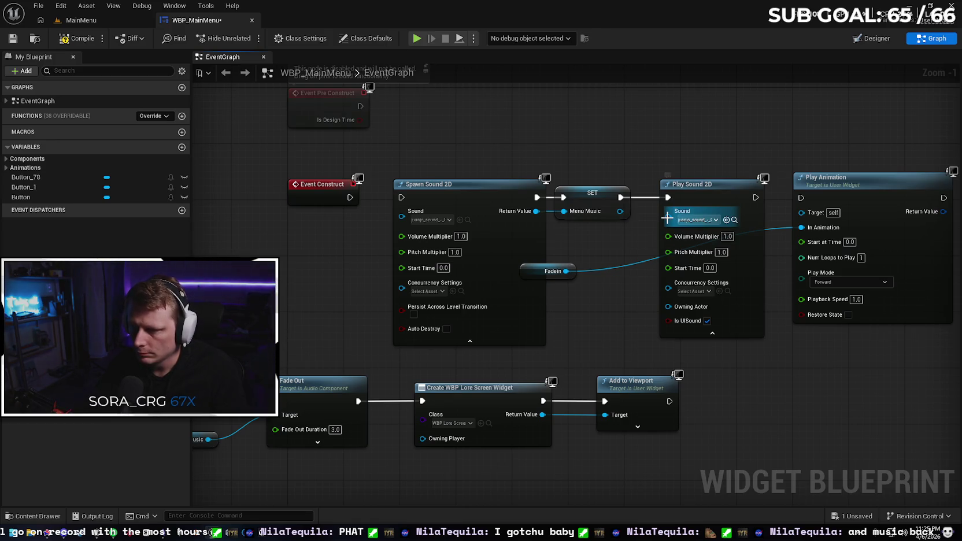
pyautogui.rightClick(668, 217)
pyautogui.click(620, 245)
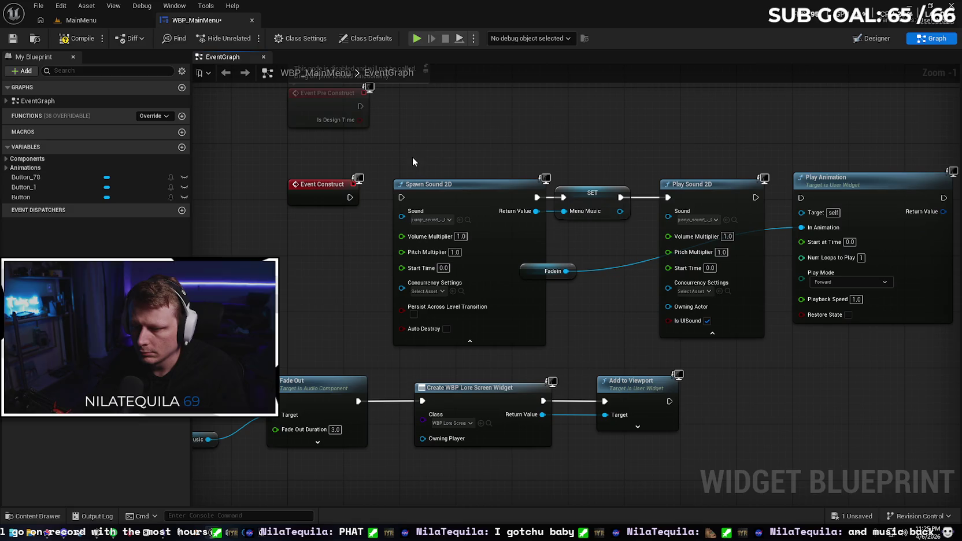
# Step: Move Fadein beside Play Sound 2D and delete Spawn Sound 2D and SET
pyautogui.moveTo(533, 268); pyautogui.dragTo(625, 344)
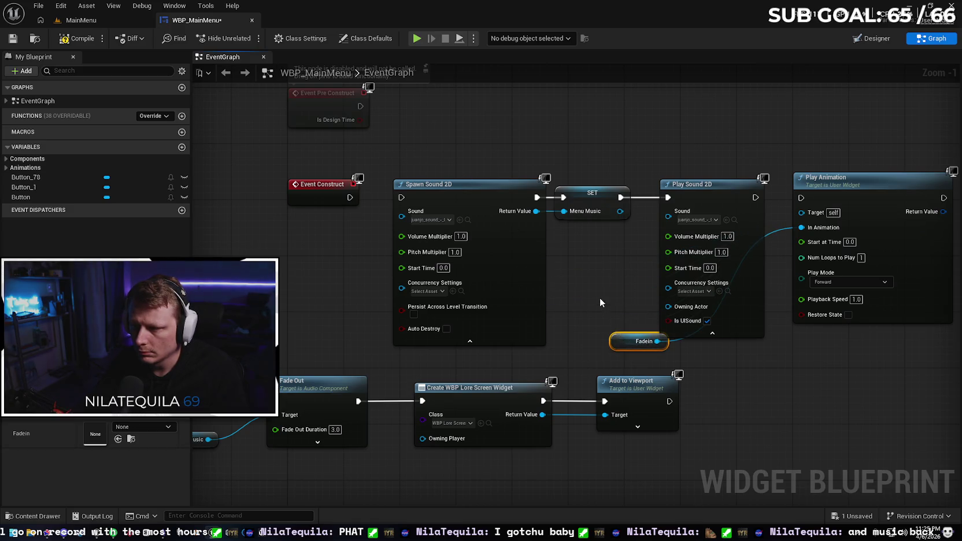
pyautogui.moveTo(435, 171); pyautogui.dragTo(584, 289)
pyautogui.press('Delete')
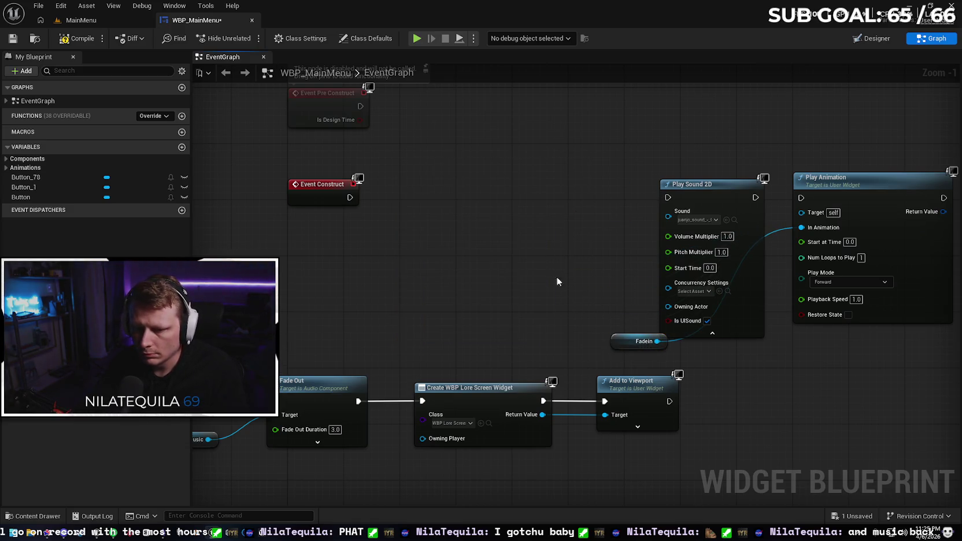
# Step: Redo the deletion of Spawn Sound 2D and the SET node
pyautogui.click(282, 409)
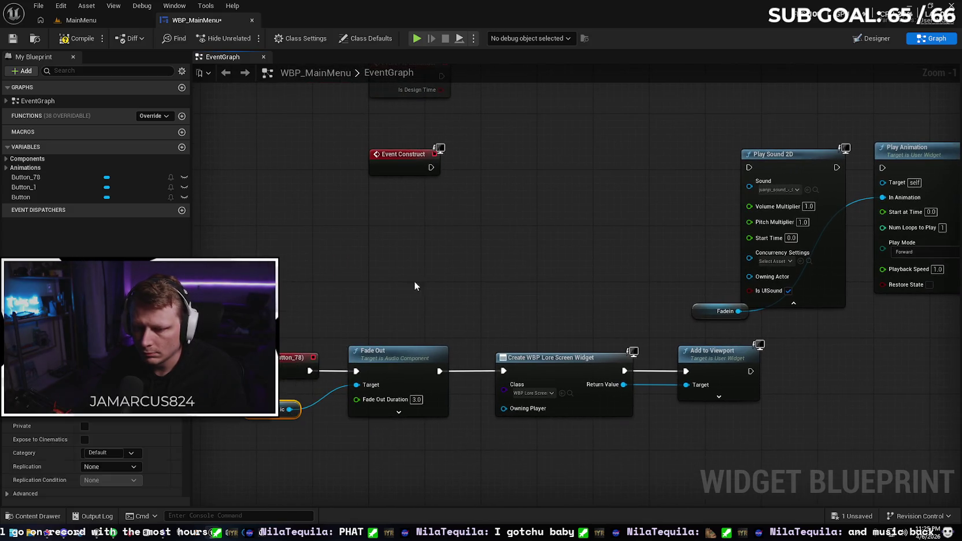
pyautogui.hotkey('ctrl', 'z')
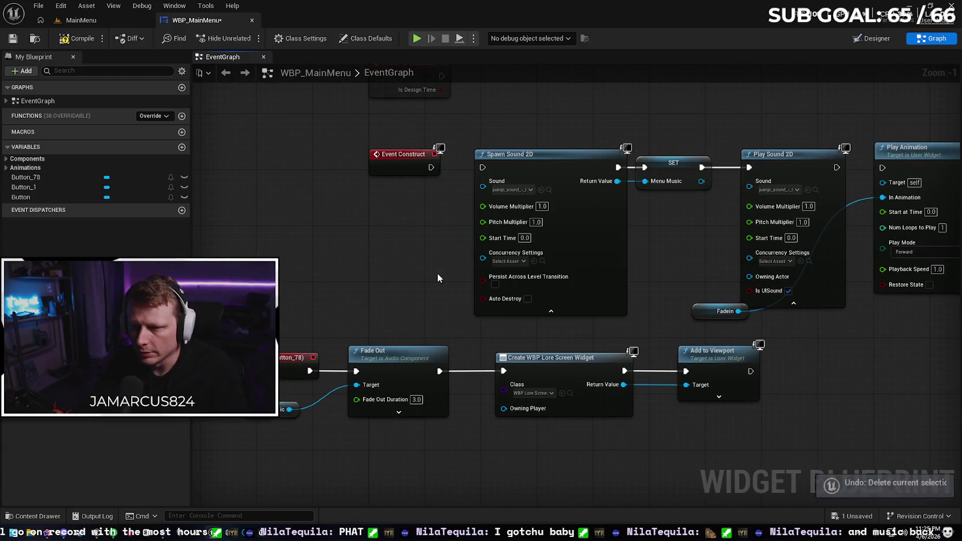
pyautogui.moveTo(519, 111); pyautogui.dragTo(656, 252)
pyautogui.press('Delete')
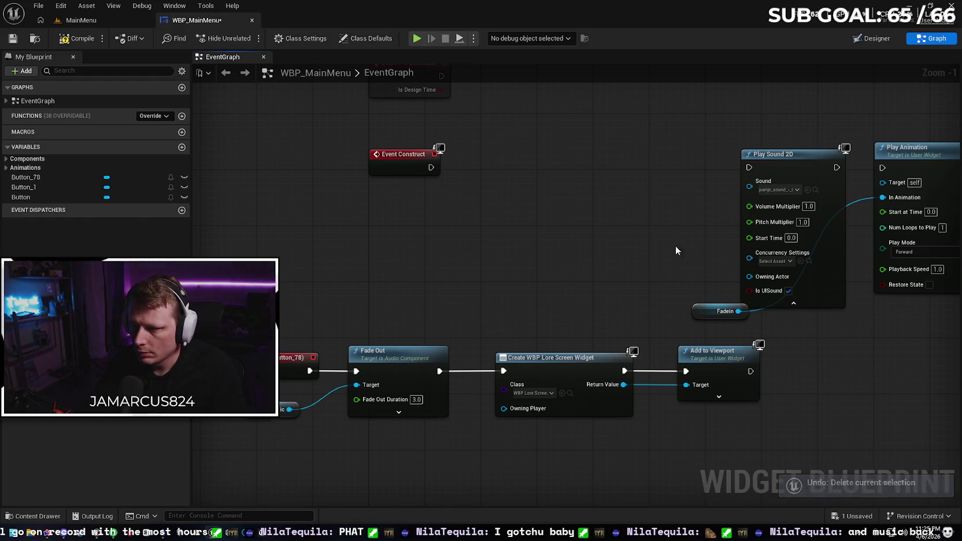
# Step: Promote Play Sound 2D's Sound input to a new Sound variable
pyautogui.rightClick(749, 189)
pyautogui.click(769, 222)
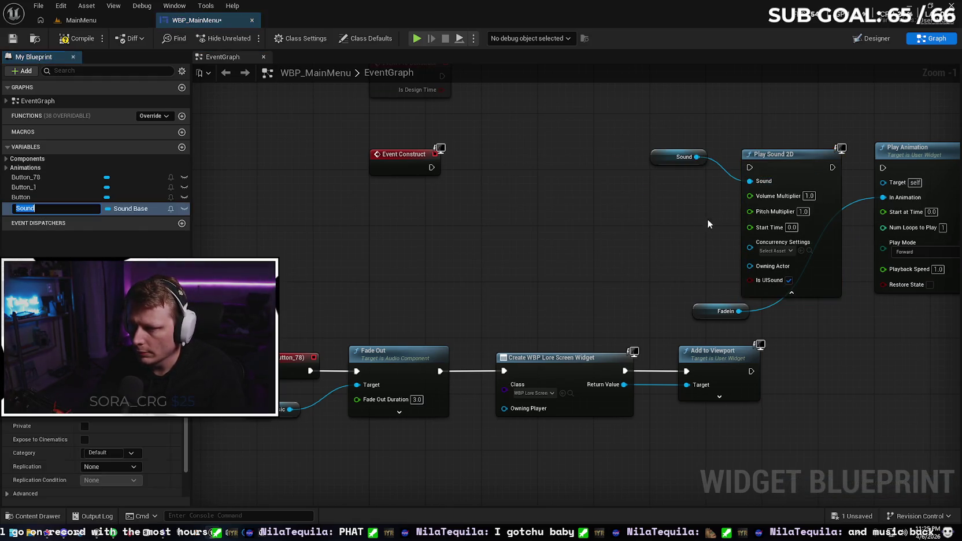
pyautogui.moveTo(801, 157)
pyautogui.mouseDown()
pyautogui.moveTo(714, 149)
pyautogui.moveTo(760, 145)
pyautogui.mouseUp()
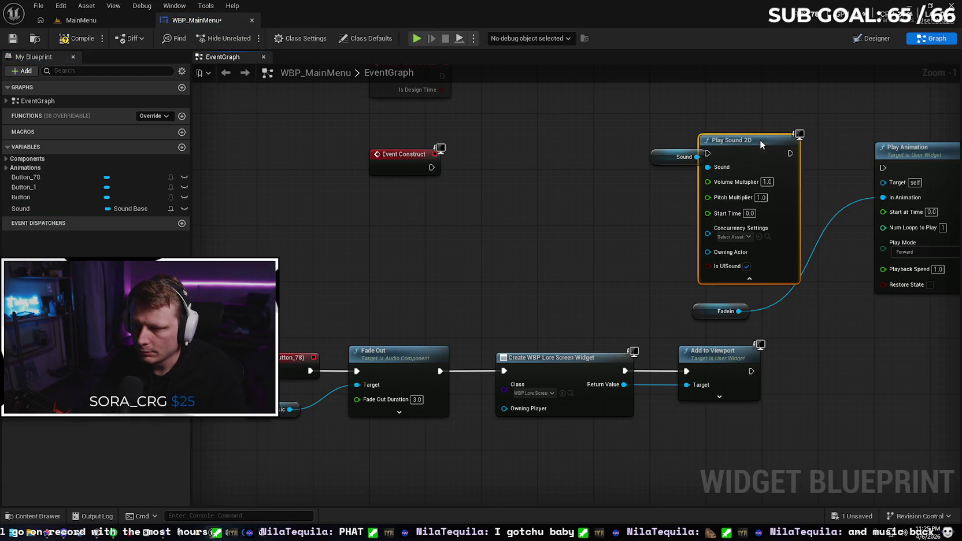
pyautogui.click(658, 158)
# Step: Delete the Menu Music getter on Fade Out and compile, which fails on Target
pyautogui.click(267, 411)
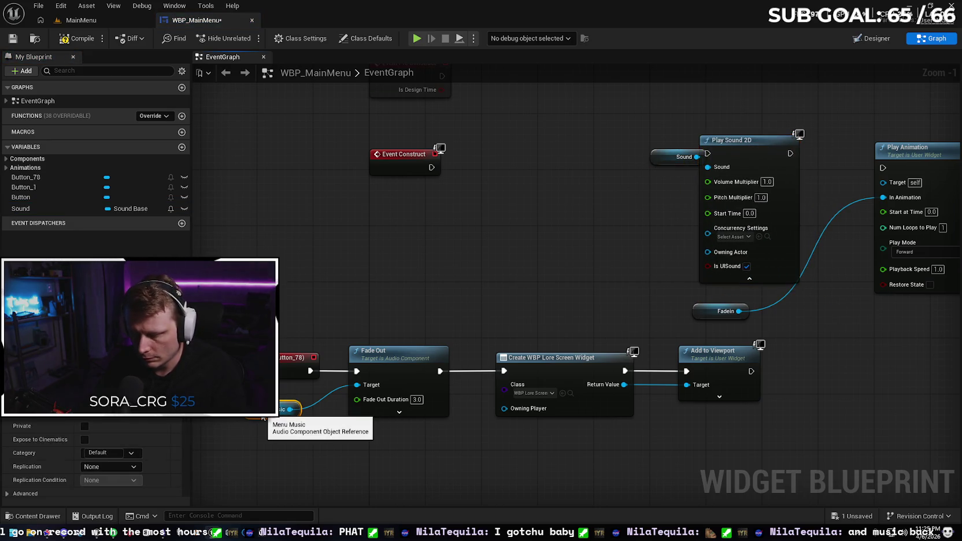
pyautogui.press('Delete')
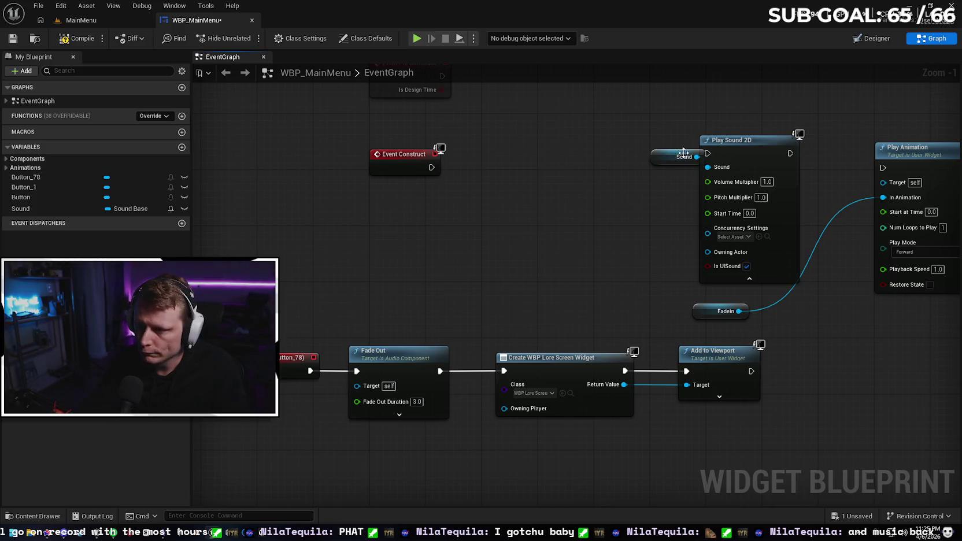
pyautogui.click(683, 153)
pyautogui.moveTo(646, 156); pyautogui.dragTo(560, 212)
pyautogui.scroll(-2, 183, 437)
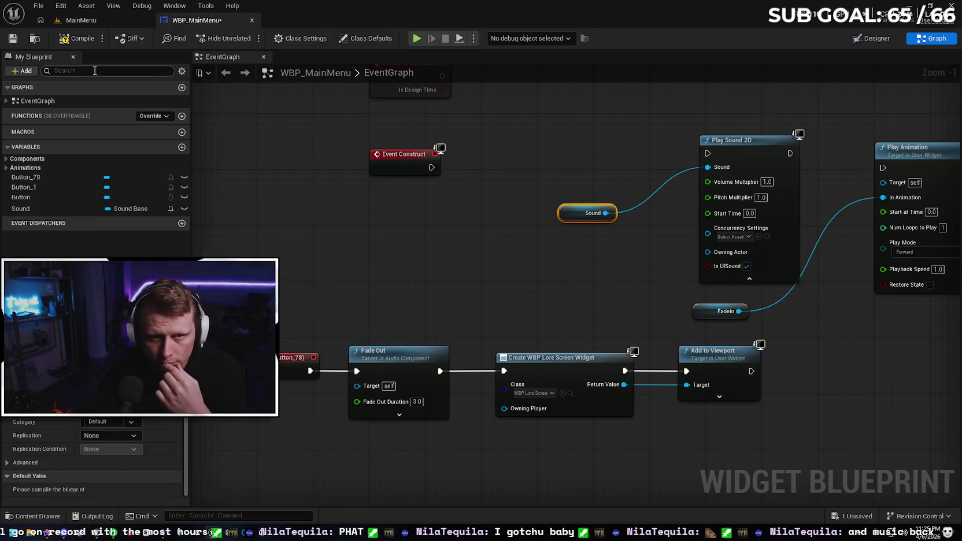
pyautogui.click(76, 38)
pyautogui.scroll(-1, 185, 445)
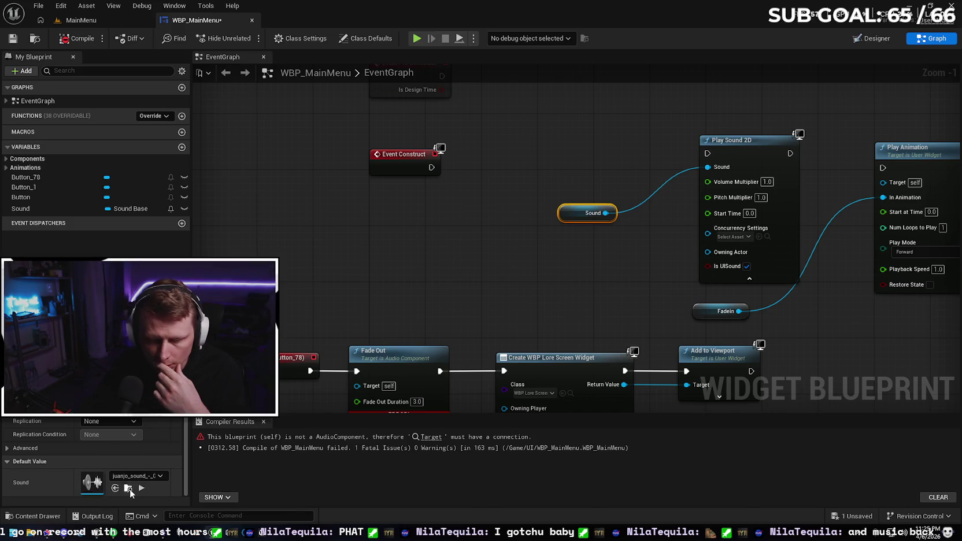
# Step: Set the Sound variable's default to the Green_Memory wave from Dark_Dungeon_Music_1's WAVs folder
pyautogui.click(128, 487)
pyautogui.click(420, 297)
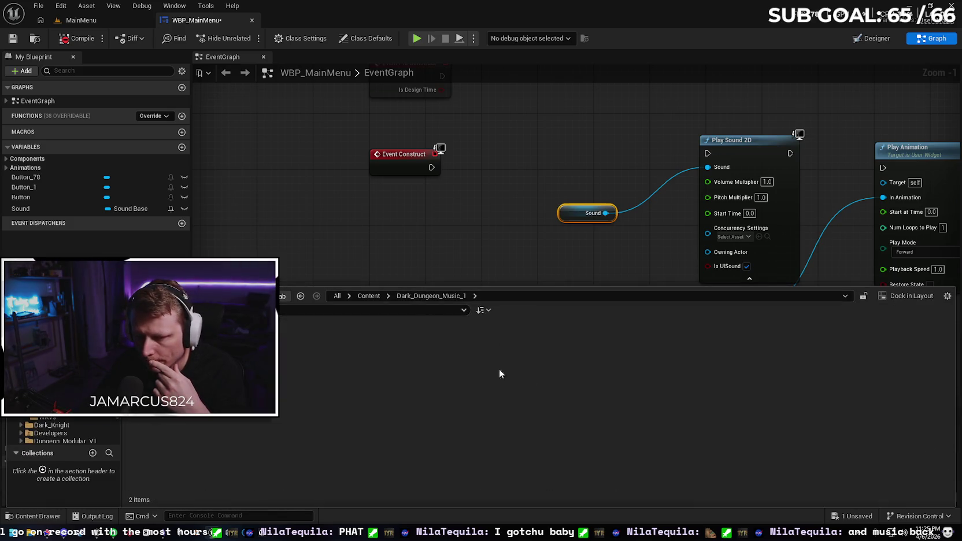
pyautogui.doubleClick(203, 346)
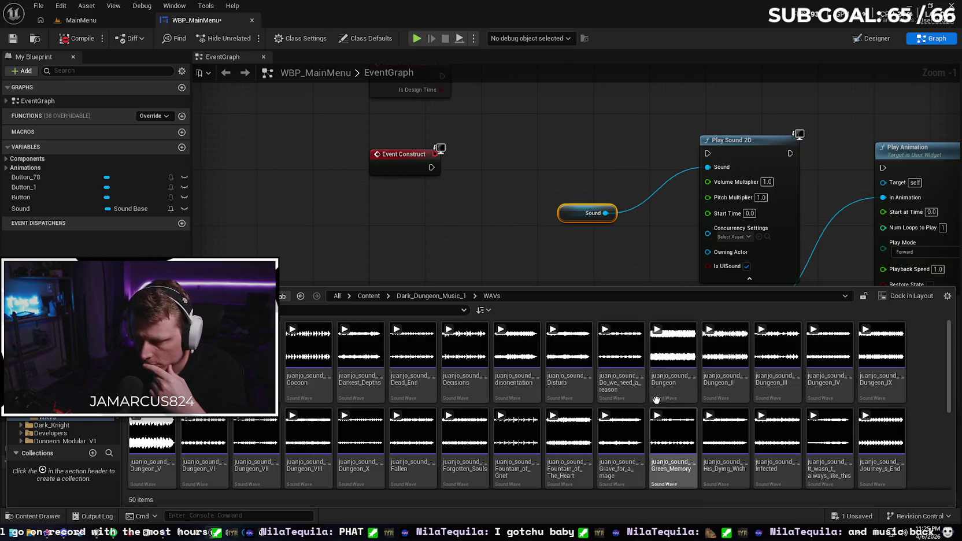
pyautogui.click(654, 476)
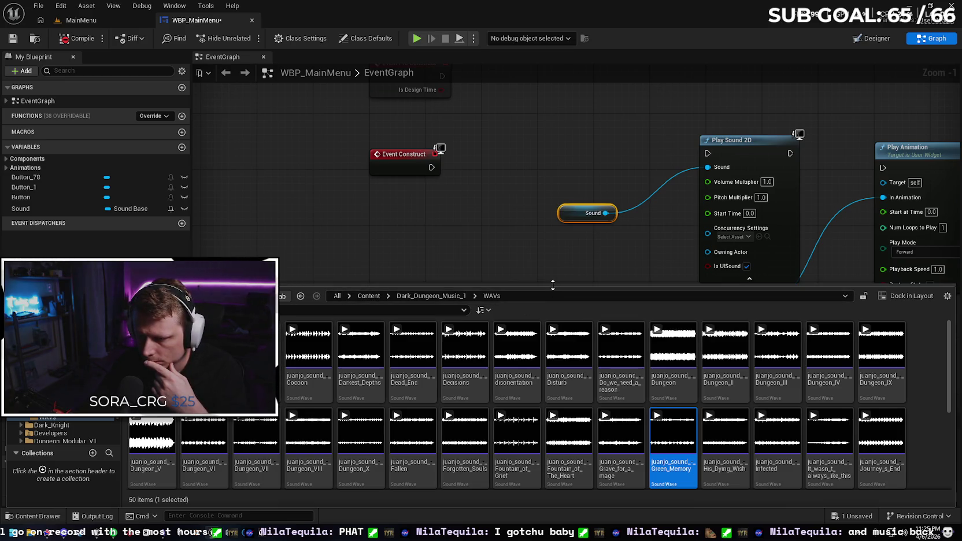
pyautogui.moveTo(552, 285)
pyautogui.mouseDown()
pyautogui.moveTo(492, 367)
pyautogui.moveTo(369, 418)
pyautogui.mouseUp()
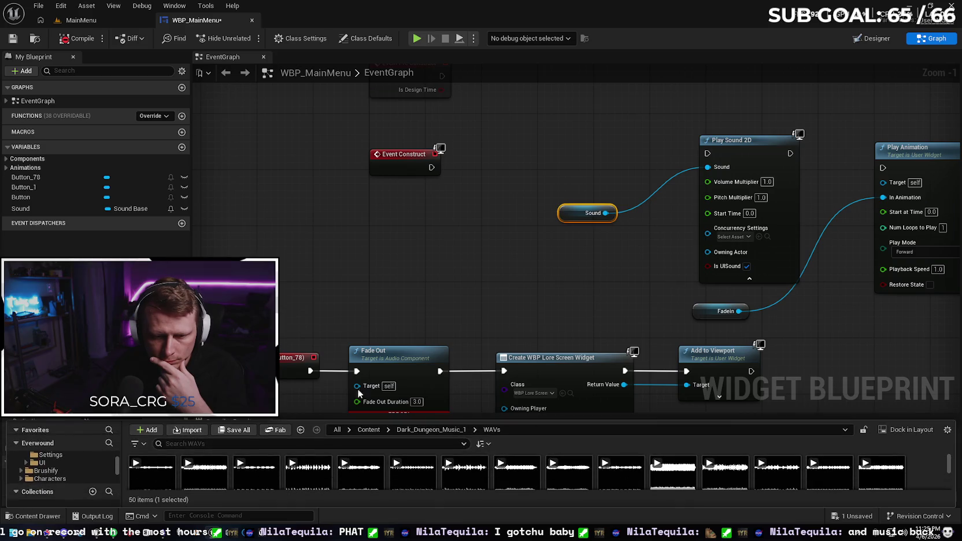
pyautogui.hotkey('ctrl', 'space')
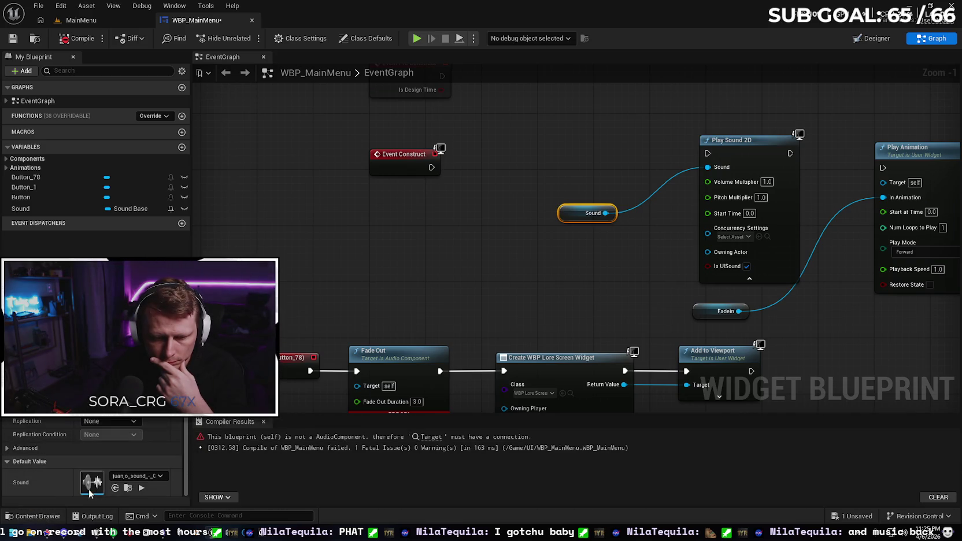
pyautogui.click(115, 488)
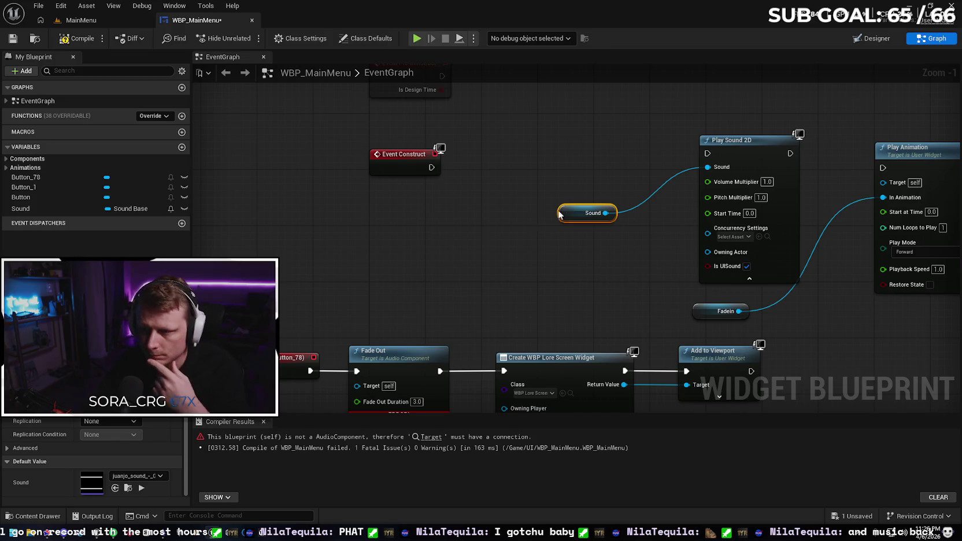
# Step: Wire Event Construct into Play Sound 2D, chain it into Play Animation, and move it left
pyautogui.moveTo(432, 167); pyautogui.dragTo(707, 154)
pyautogui.moveTo(790, 153); pyautogui.dragTo(883, 167)
pyautogui.moveTo(714, 180)
pyautogui.mouseDown()
pyautogui.moveTo(659, 153)
pyautogui.moveTo(462, 217)
pyautogui.mouseUp()
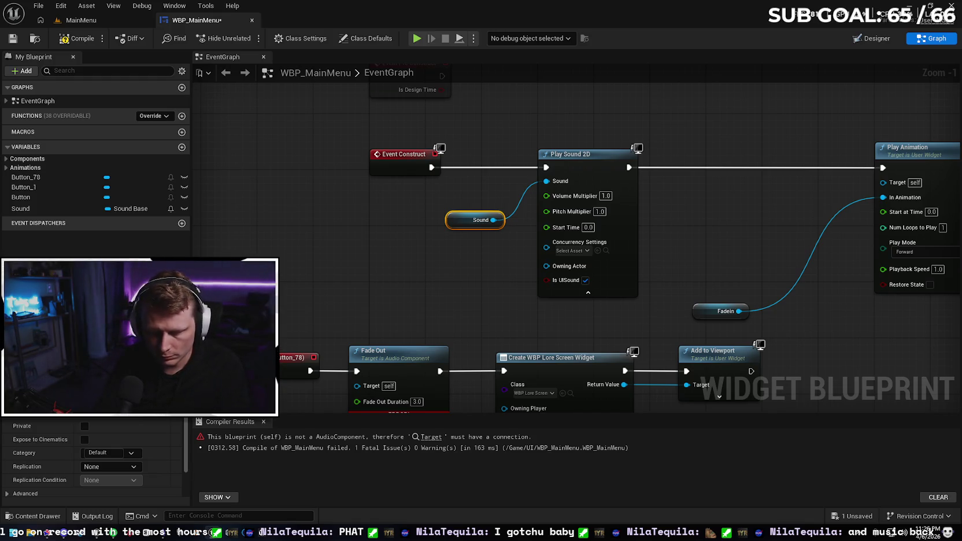
pyautogui.write('MenuTrack')
# Step: Rename the Sound variable to MenuTrack and drop a MenuTrack getter into the graph
pyautogui.press('Return')
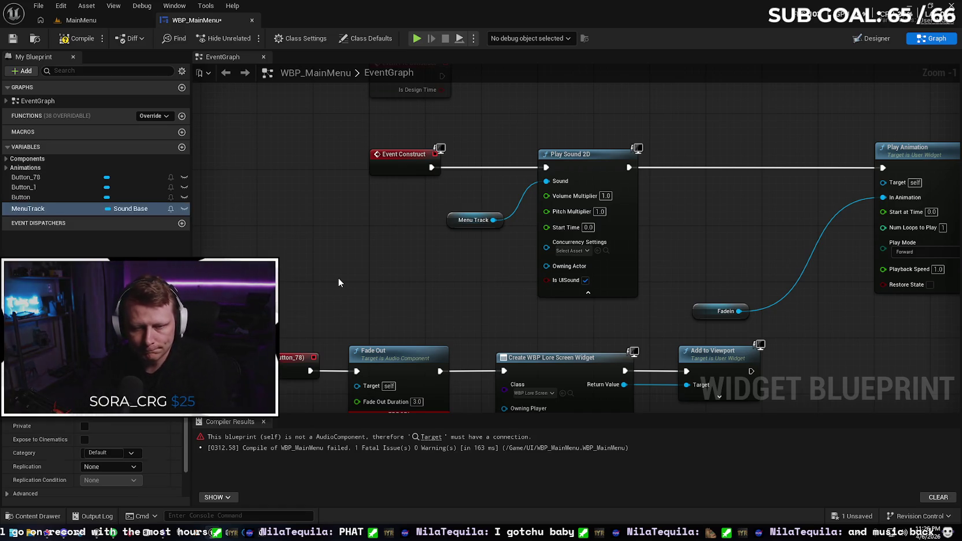
pyautogui.moveTo(249, 242); pyautogui.dragTo(257, 189)
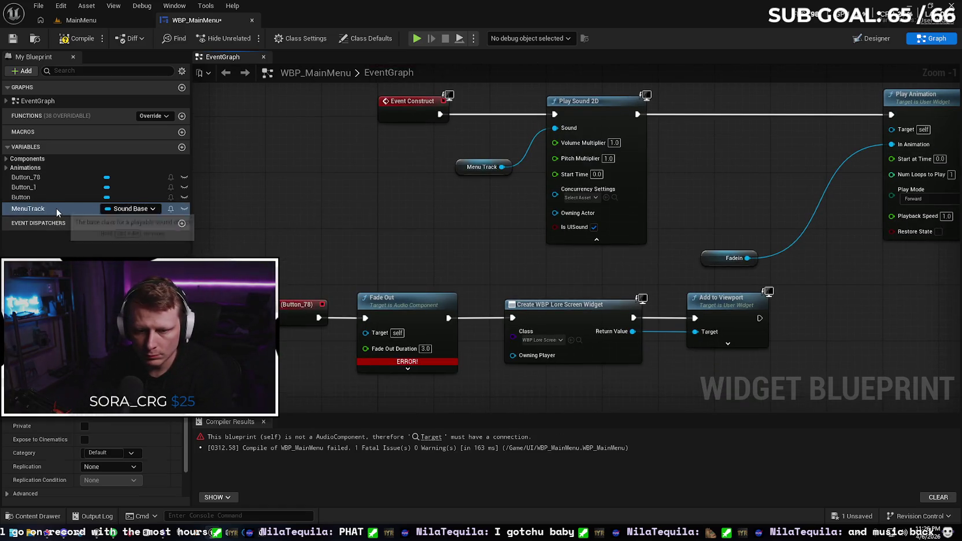
pyautogui.moveTo(56, 208)
pyautogui.mouseDown()
pyautogui.moveTo(298, 388)
pyautogui.moveTo(365, 333)
pyautogui.mouseUp()
pyautogui.press('Escape')
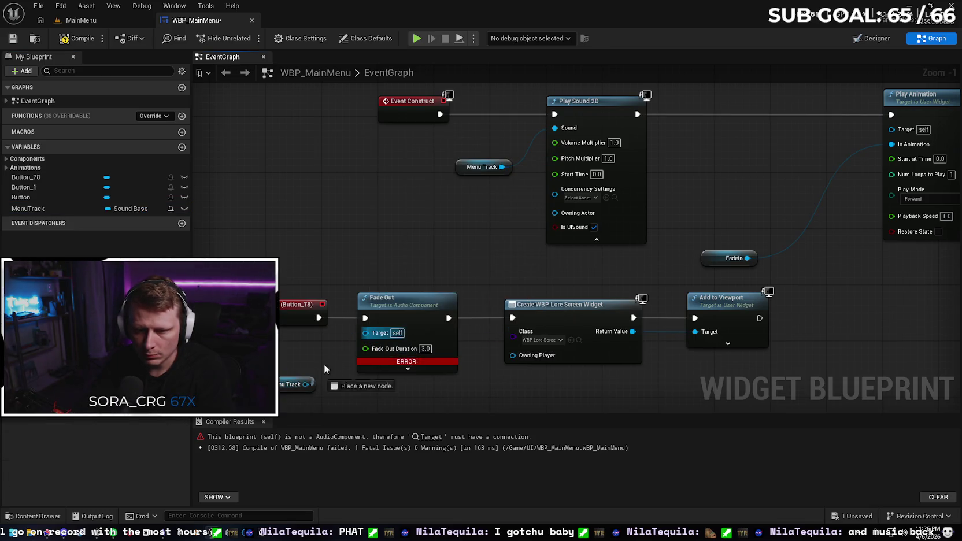
# Step: From Menu Track, add a Synth Component Fade Out with Context Sensitive off, then delete and undo
pyautogui.moveTo(323, 368); pyautogui.dragTo(367, 334)
pyautogui.click(287, 357)
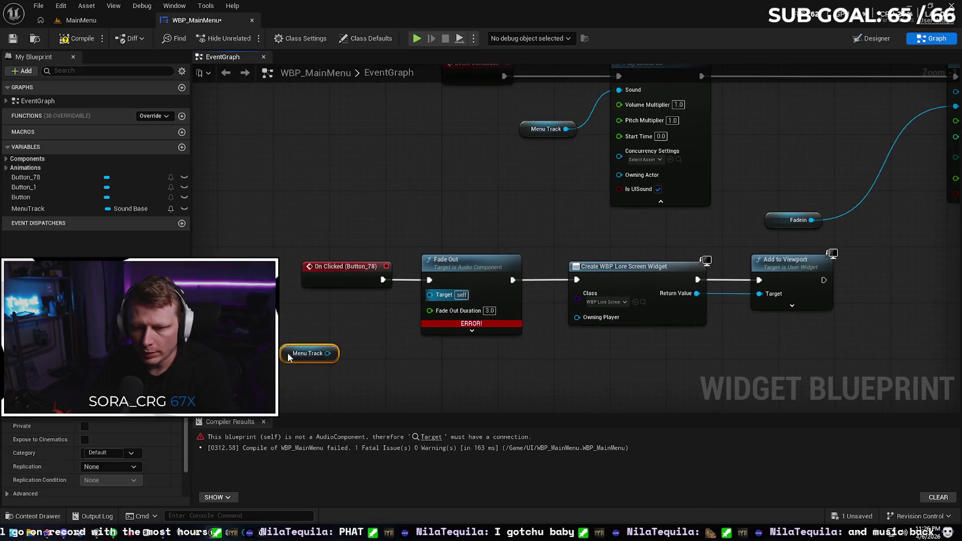
pyautogui.moveTo(288, 357)
pyautogui.mouseDown()
pyautogui.moveTo(245, 357)
pyautogui.moveTo(334, 342)
pyautogui.moveTo(335, 333)
pyautogui.mouseUp()
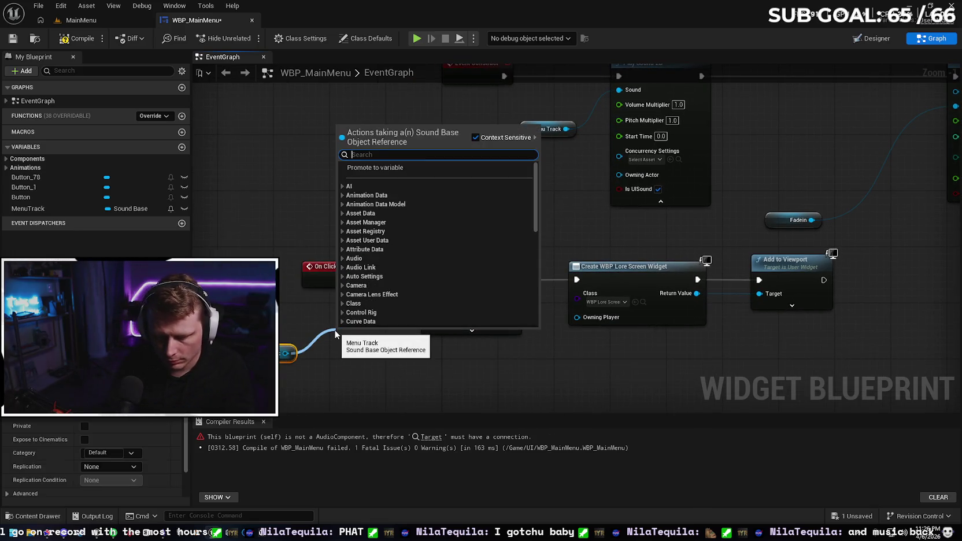
pyautogui.write('fga')
pyautogui.press('BackSpace')
pyautogui.press('BackSpace')
pyautogui.write('ade out')
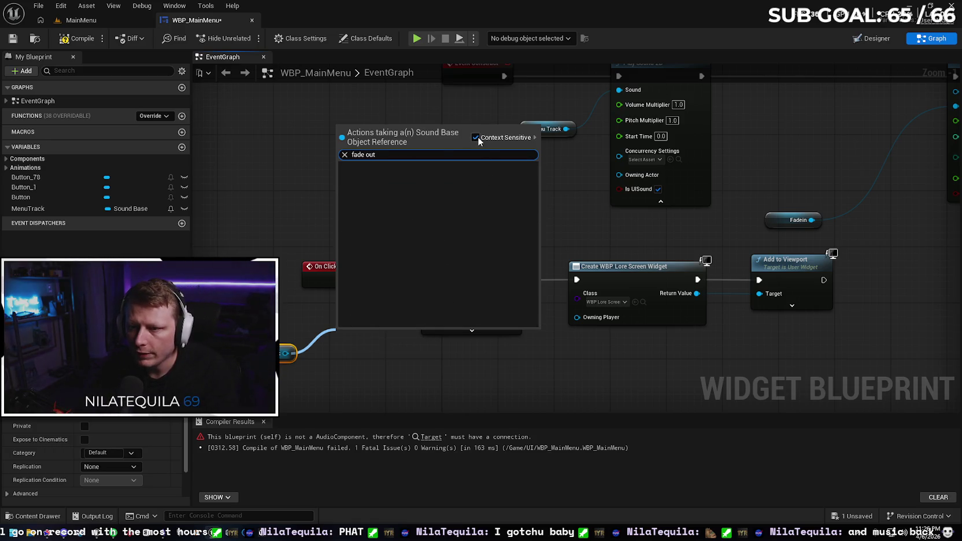
pyautogui.click(475, 137)
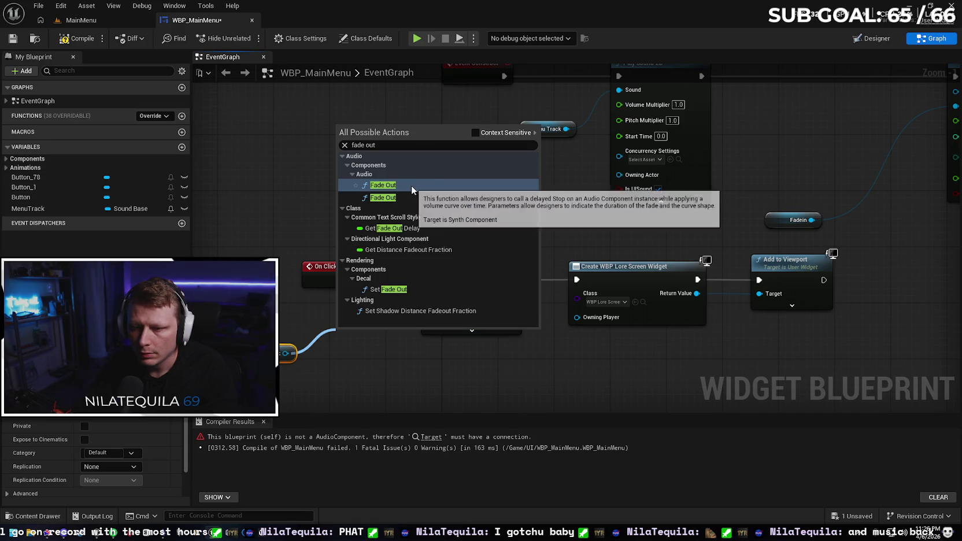
pyautogui.click(411, 185)
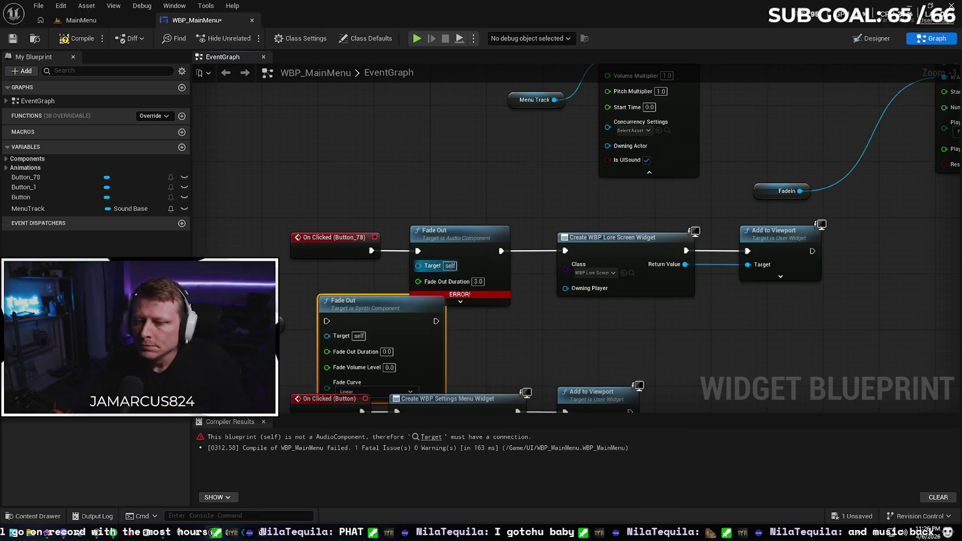
pyautogui.press('Delete')
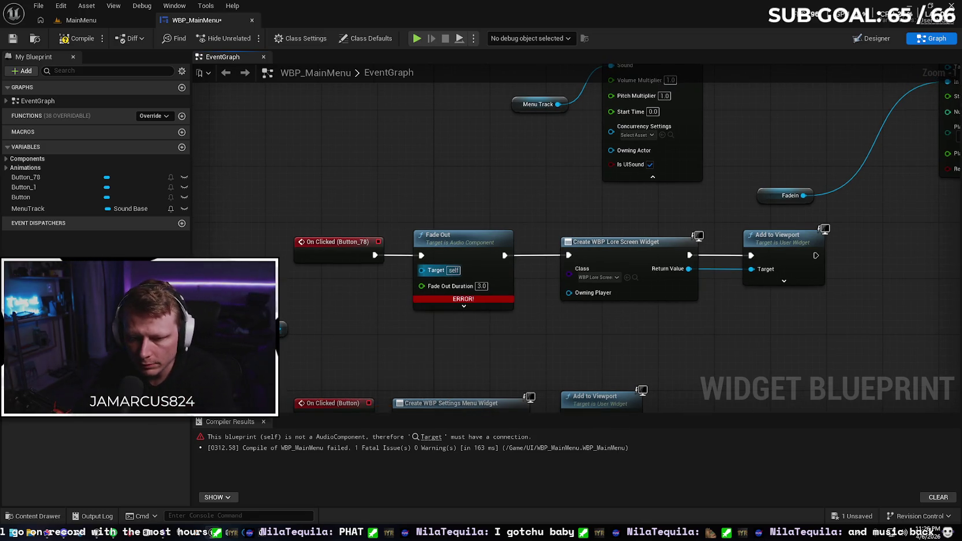
pyautogui.hotkey('ctrl', 'z')
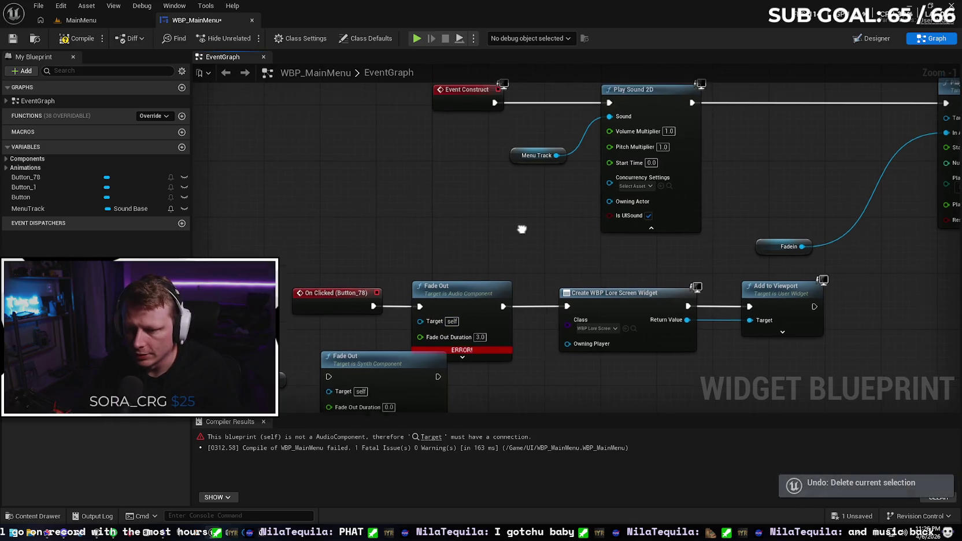
# Step: Undo back to the Spawn Sound 2D setup storing Menu Music, then compile and save
pyautogui.hotkey('ctrl', 'z')
pyautogui.hotkey('ctrl', 'z')
pyautogui.hotkey('ctrl', 'z')
pyautogui.hotkey('ctrl', 'z')
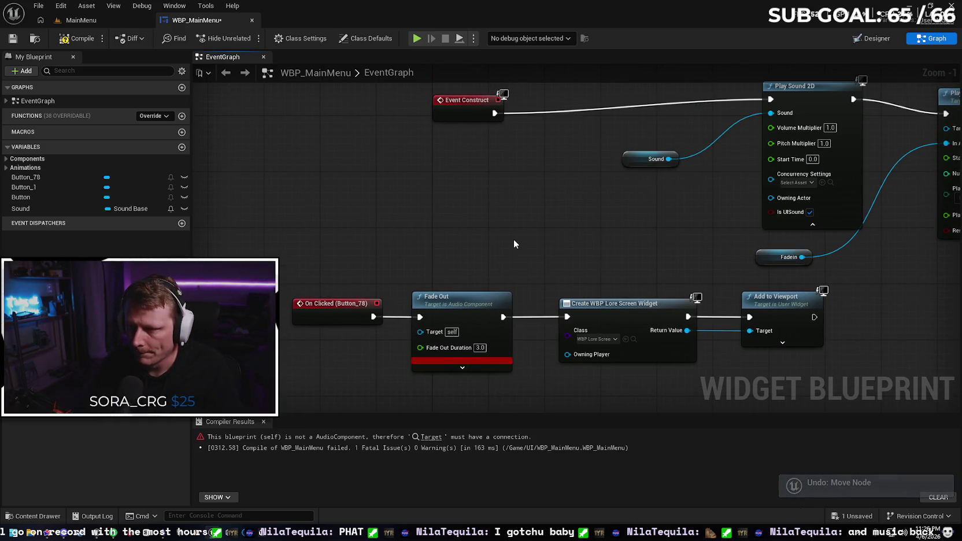
pyautogui.hotkey('ctrl', 'z')
pyautogui.hotkey('ctrl', 'z')
pyautogui.hotkey('ctrl', 'z')
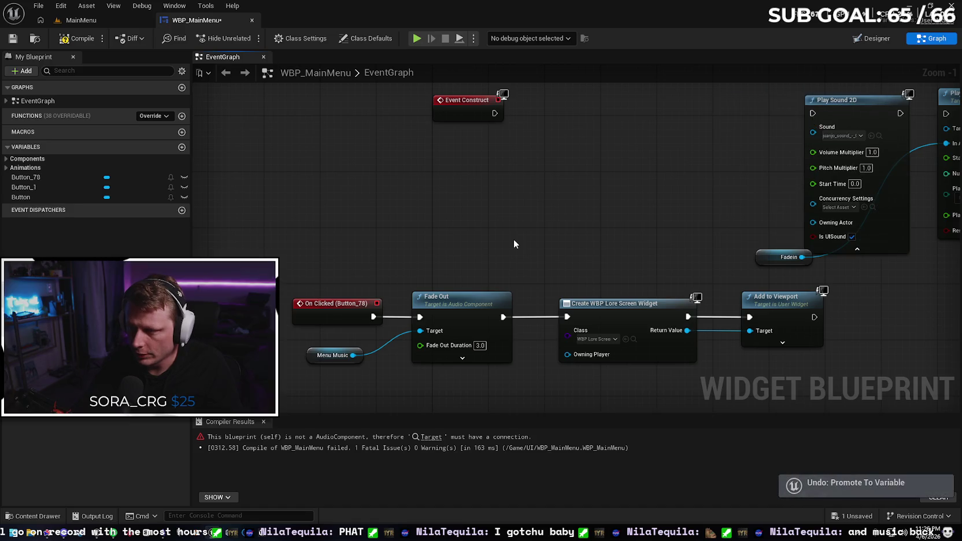
pyautogui.hotkey('ctrl', 'z')
pyautogui.hotkey('ctrl', 'z')
pyautogui.hotkey('ctrl', 'z')
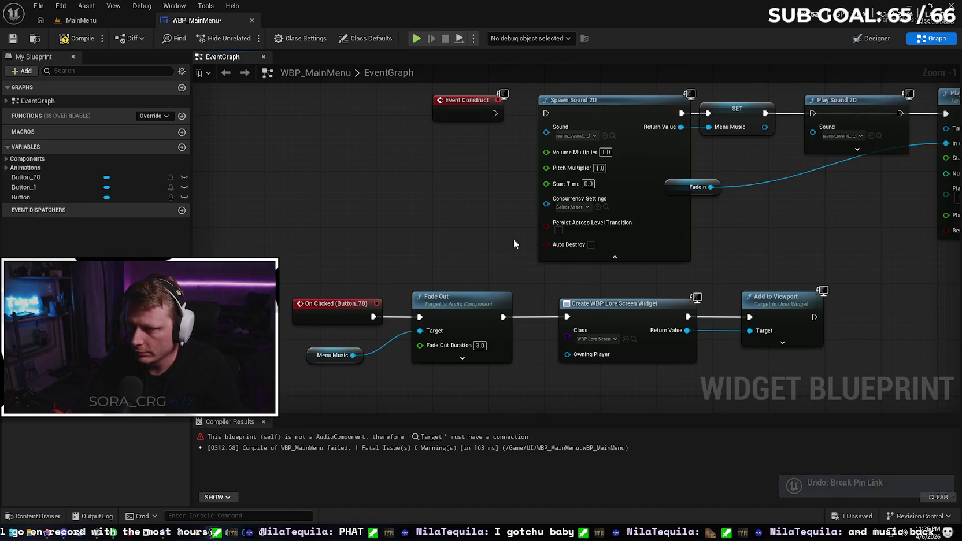
pyautogui.hotkey('ctrl', 'z')
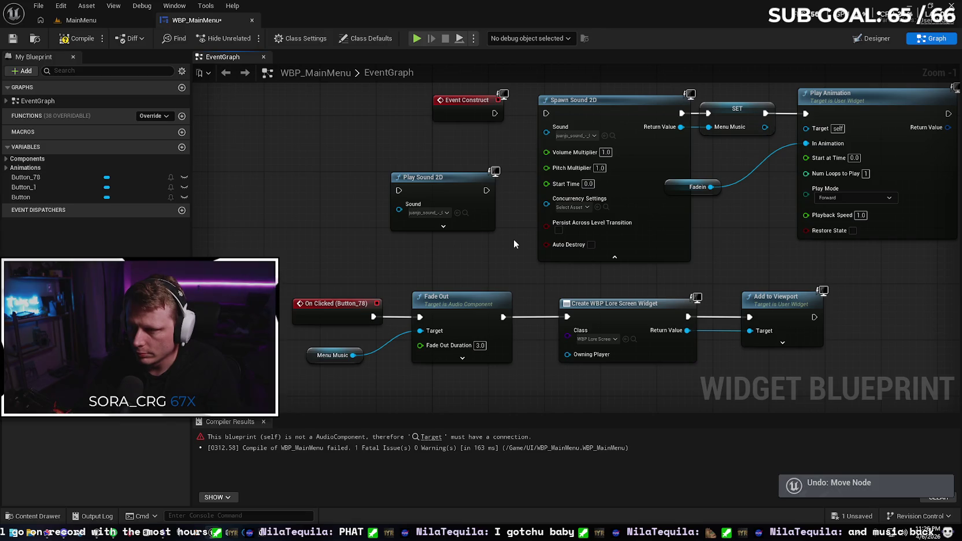
pyautogui.hotkey('ctrl', 'z')
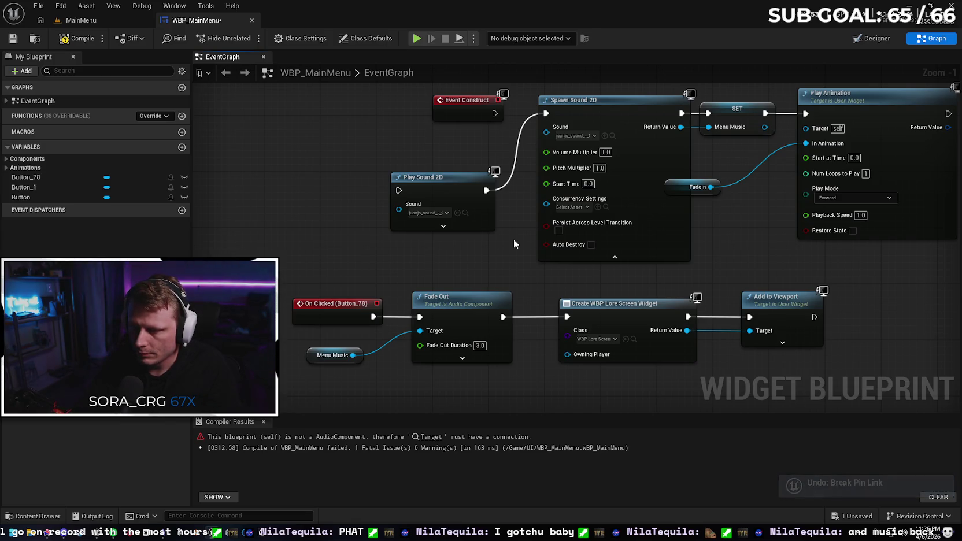
pyautogui.hotkey('ctrl', 'z')
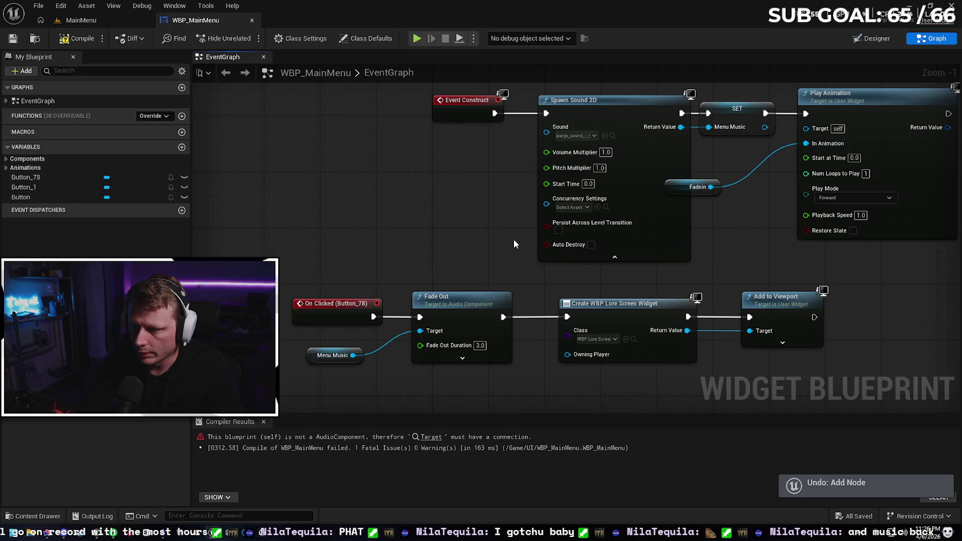
pyautogui.moveTo(671, 187); pyautogui.dragTo(726, 186)
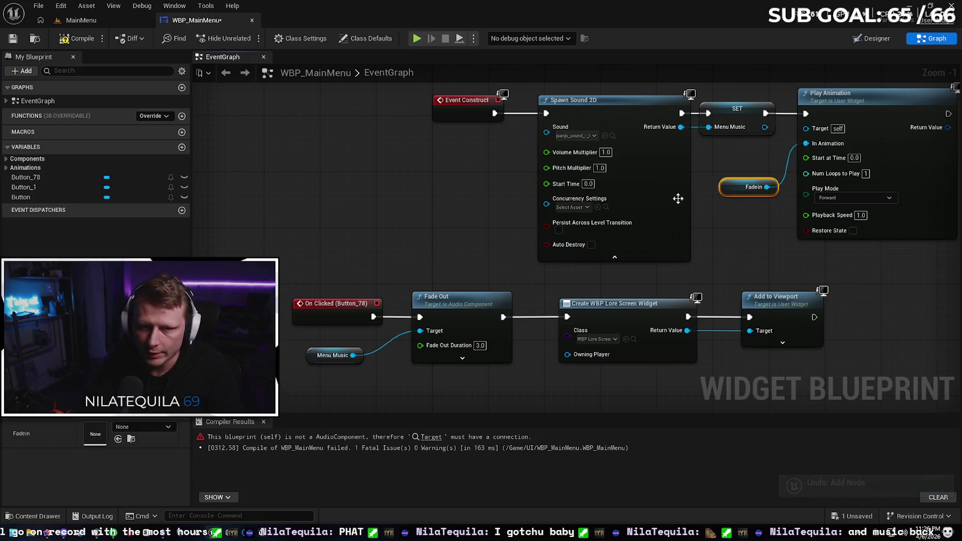
pyautogui.click(81, 42)
pyautogui.click(17, 41)
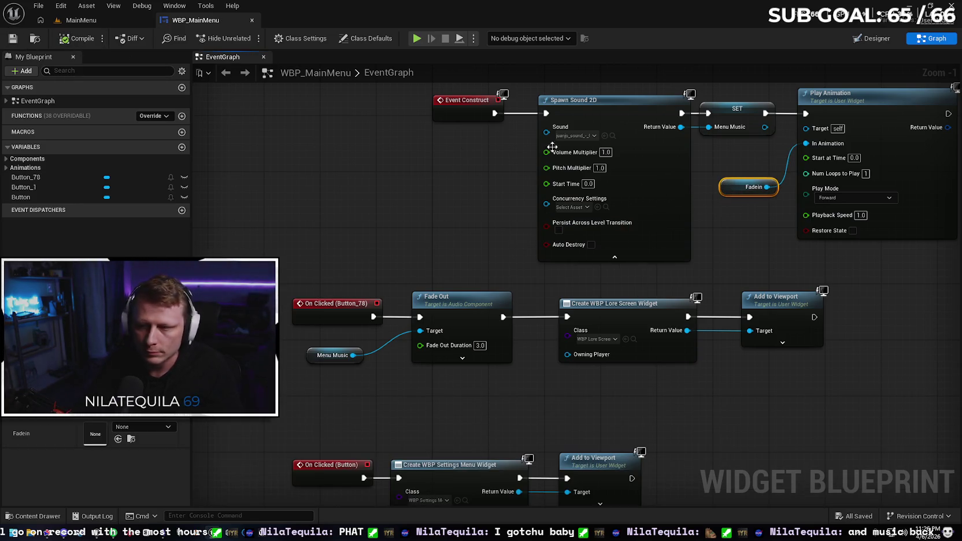
# Step: Assign the Green_Memory wave as Spawn Sound 2D's sound and save the blueprint
pyautogui.click(612, 135)
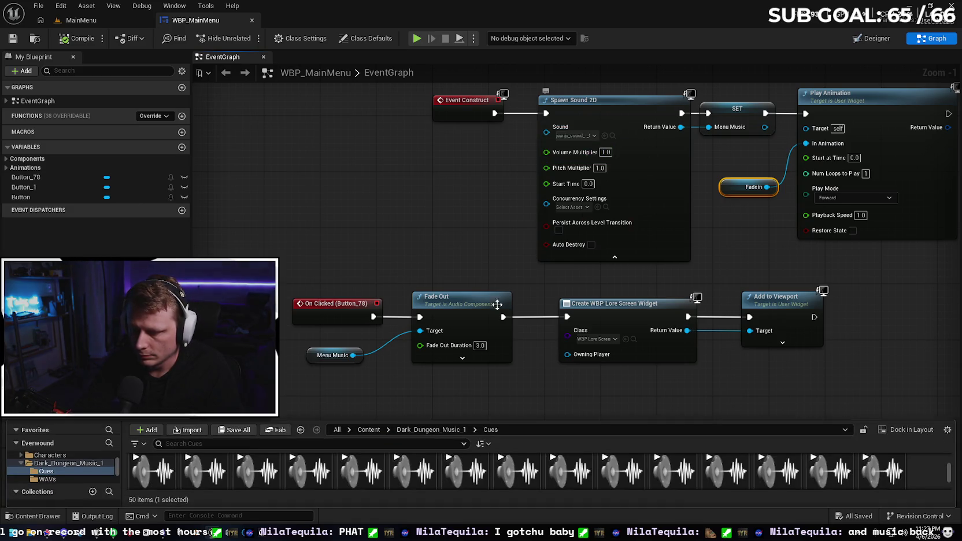
pyautogui.moveTo(403, 419); pyautogui.dragTo(404, 259)
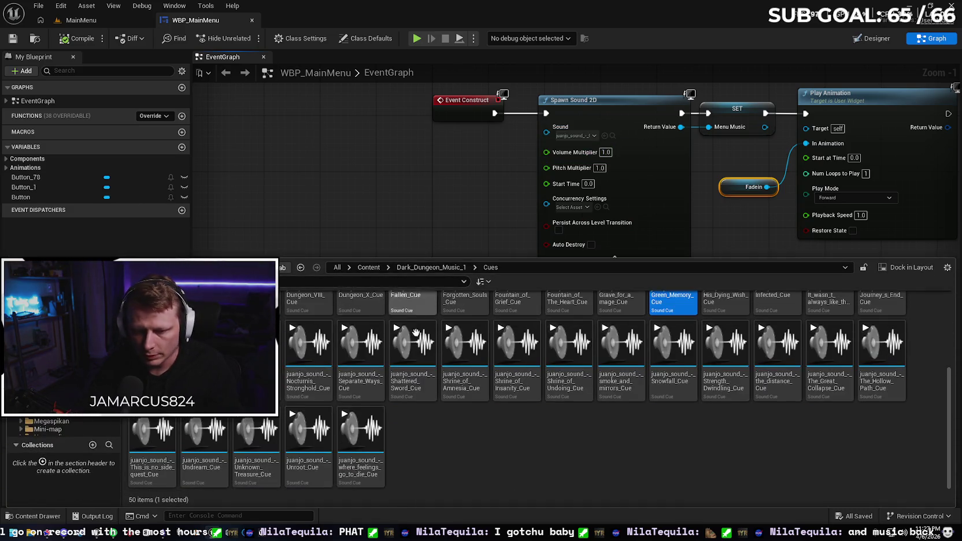
pyautogui.click(430, 268)
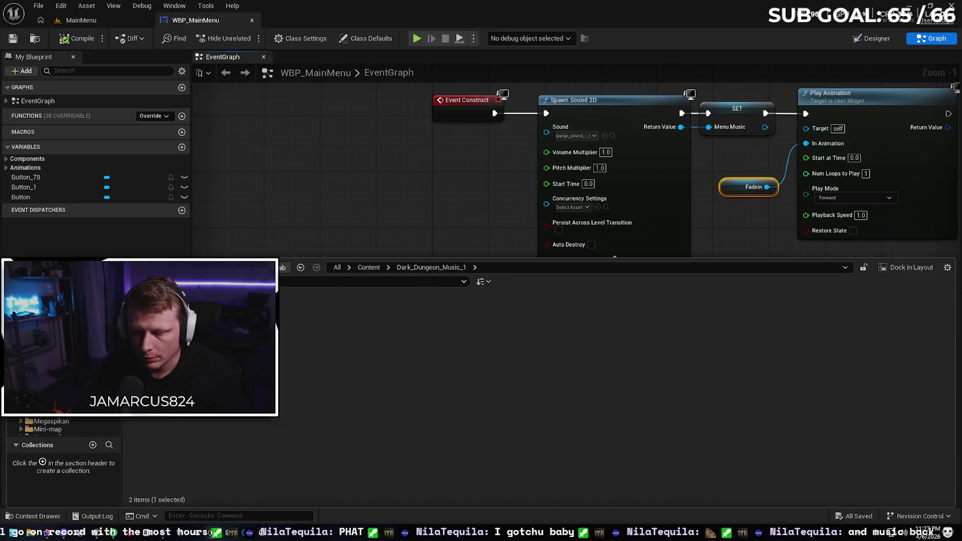
pyautogui.doubleClick(203, 315)
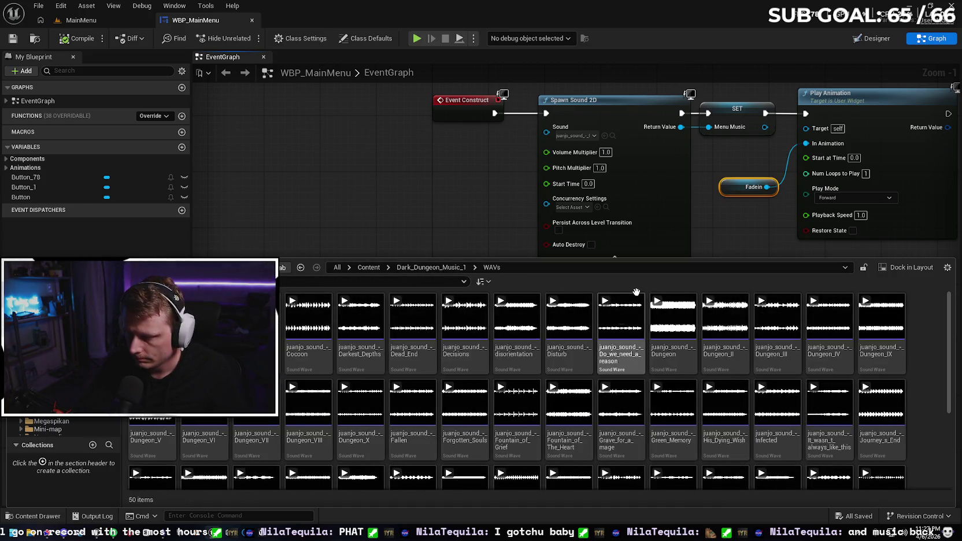
pyautogui.click(672, 416)
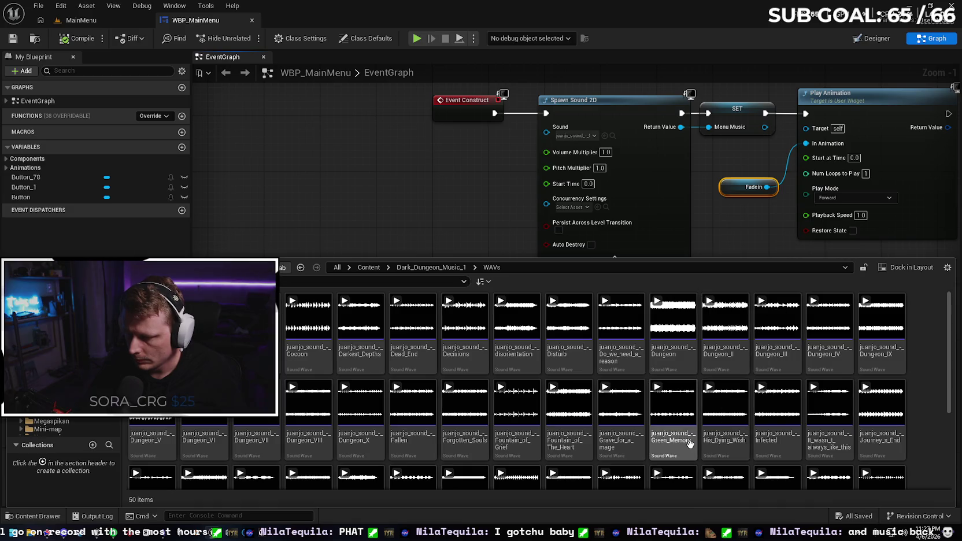
pyautogui.click(605, 135)
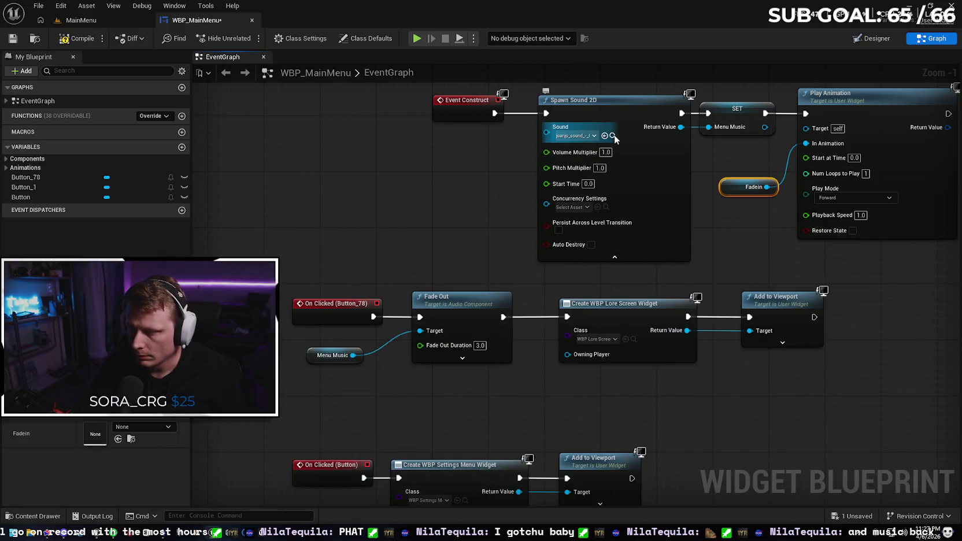
pyautogui.click(613, 135)
pyautogui.click(373, 200)
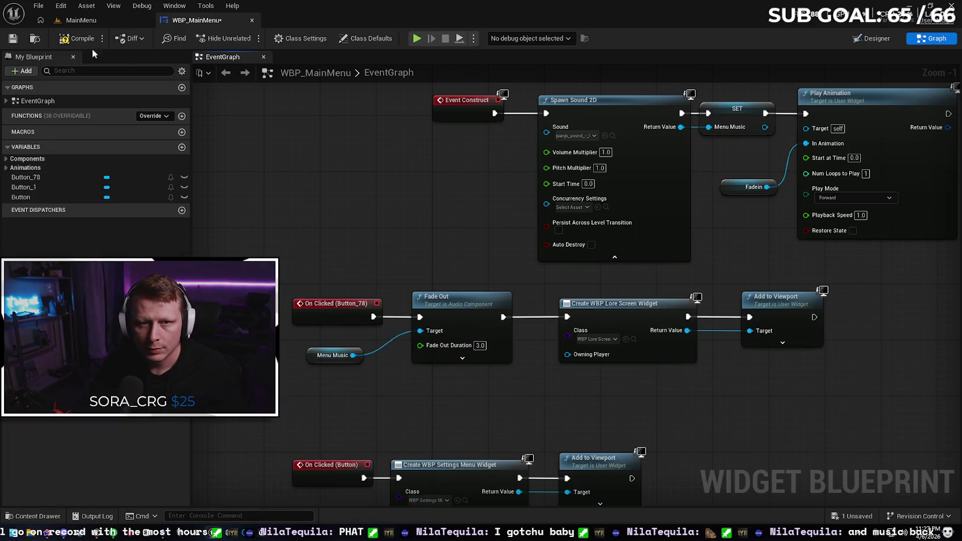
pyautogui.click(17, 39)
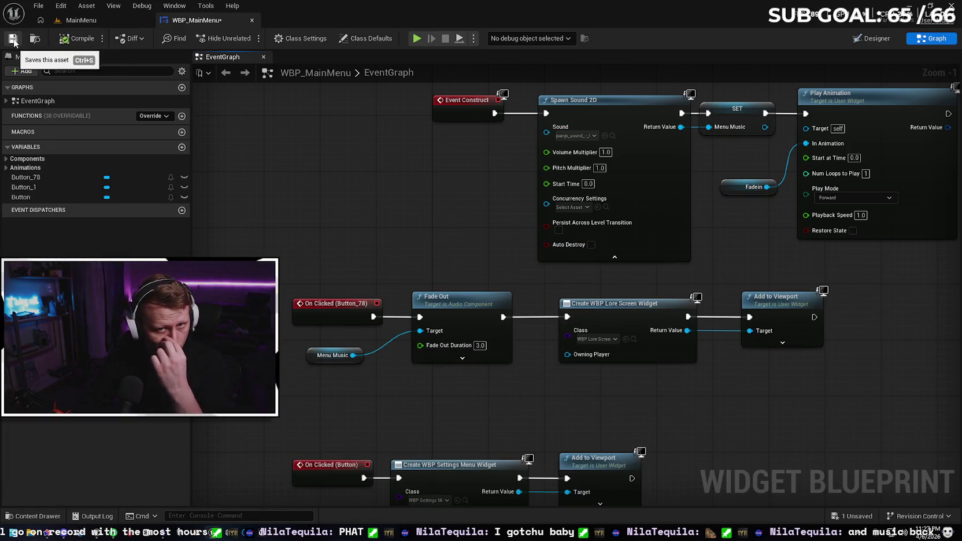
pyautogui.click(324, 355)
pyautogui.scroll(-5, 182, 443)
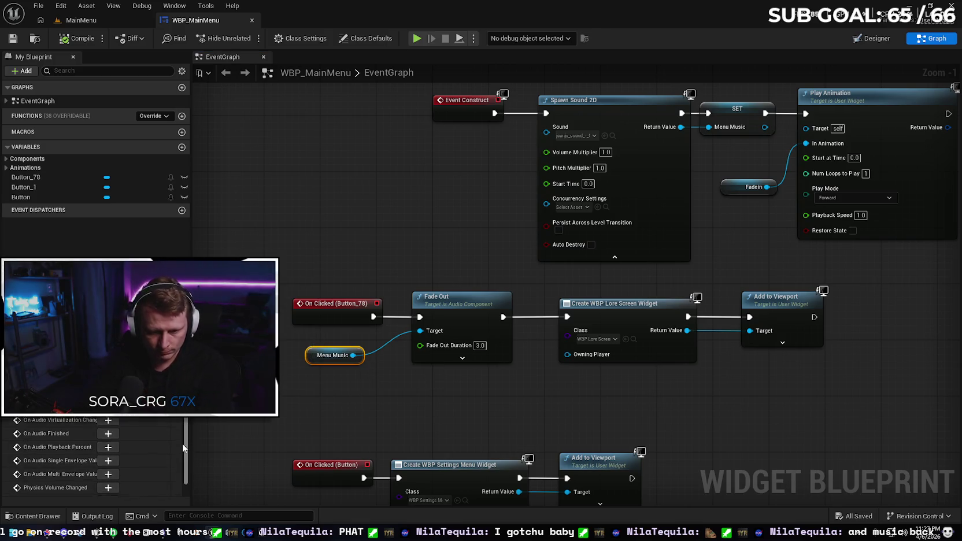
pyautogui.scroll(-2, 182, 443)
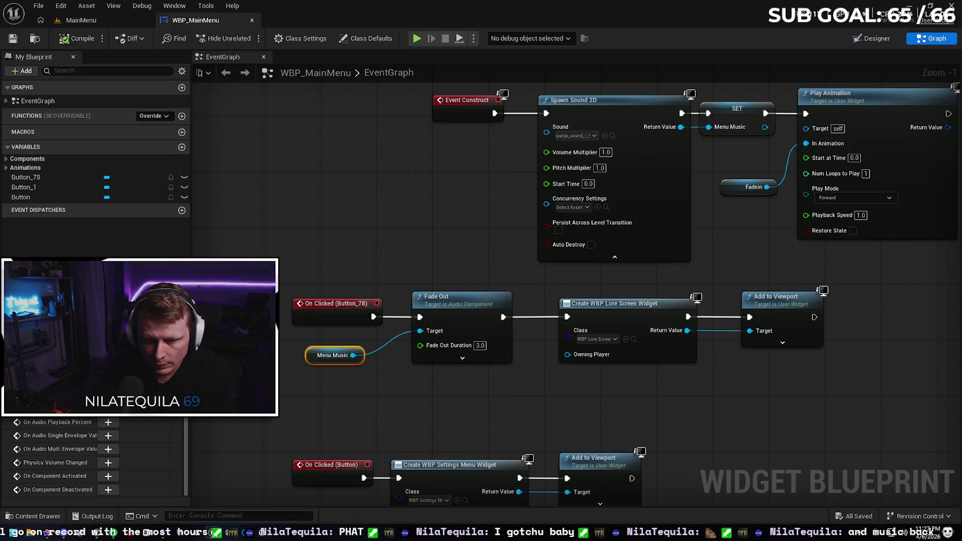
pyautogui.rightClick(108, 121)
pyautogui.press('Escape')
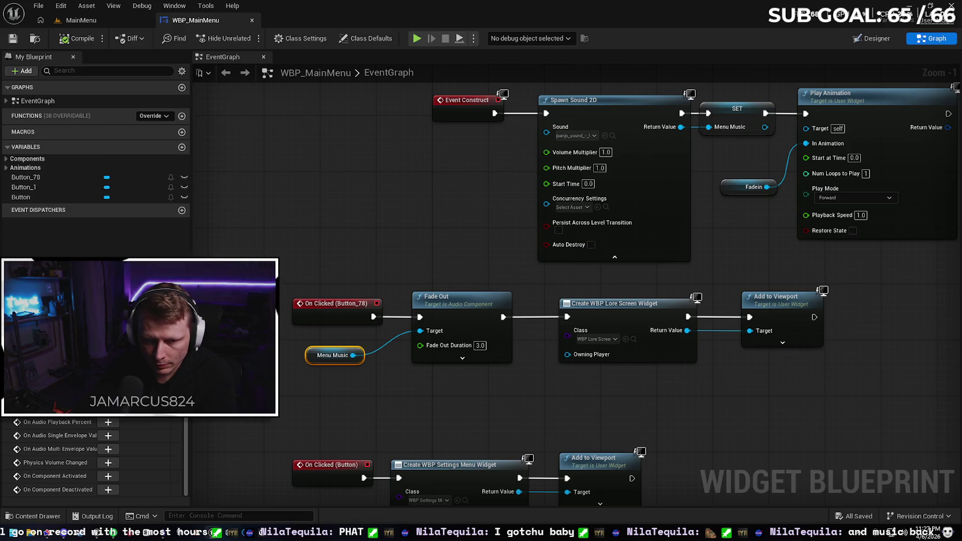
pyautogui.scroll(2, 92, 456)
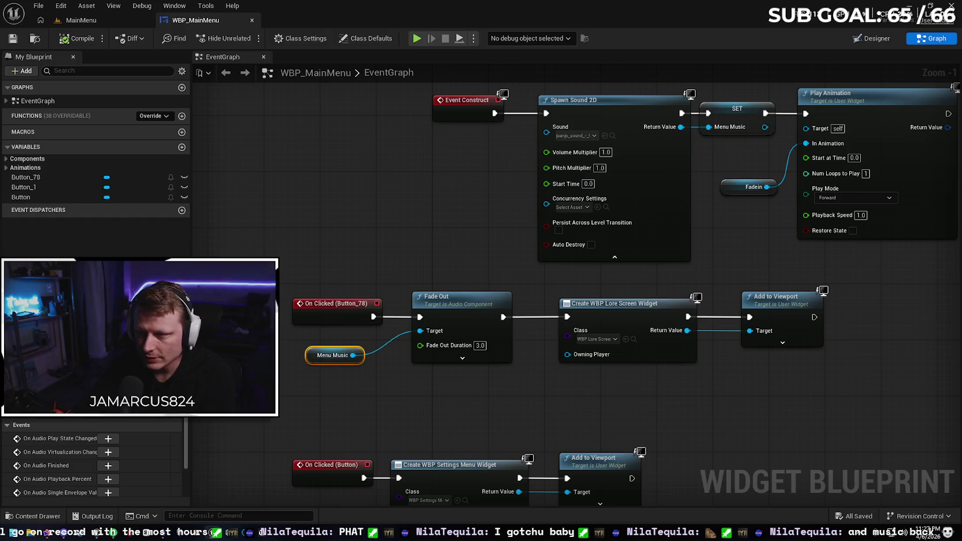
pyautogui.moveTo(339, 233); pyautogui.dragTo(316, 247)
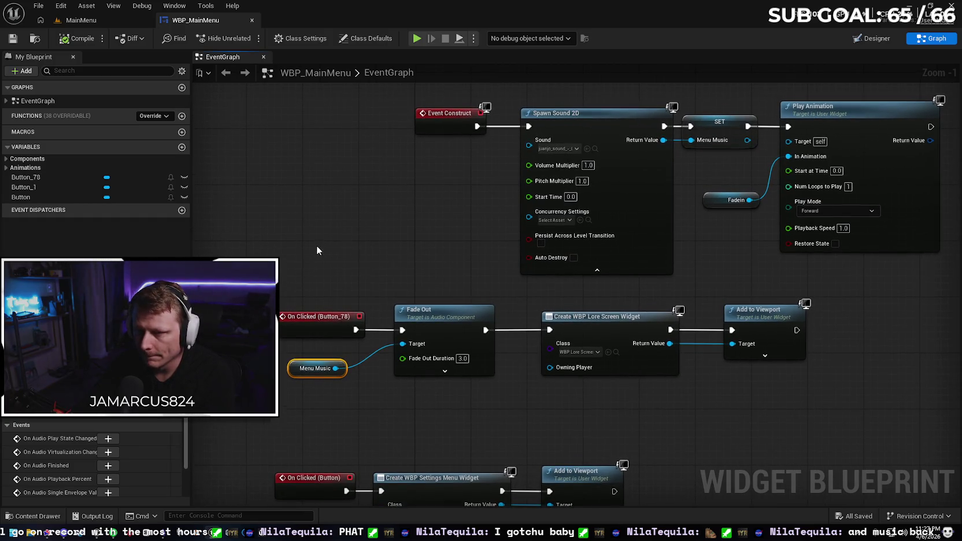
pyautogui.moveTo(523, 154); pyautogui.dragTo(599, 150)
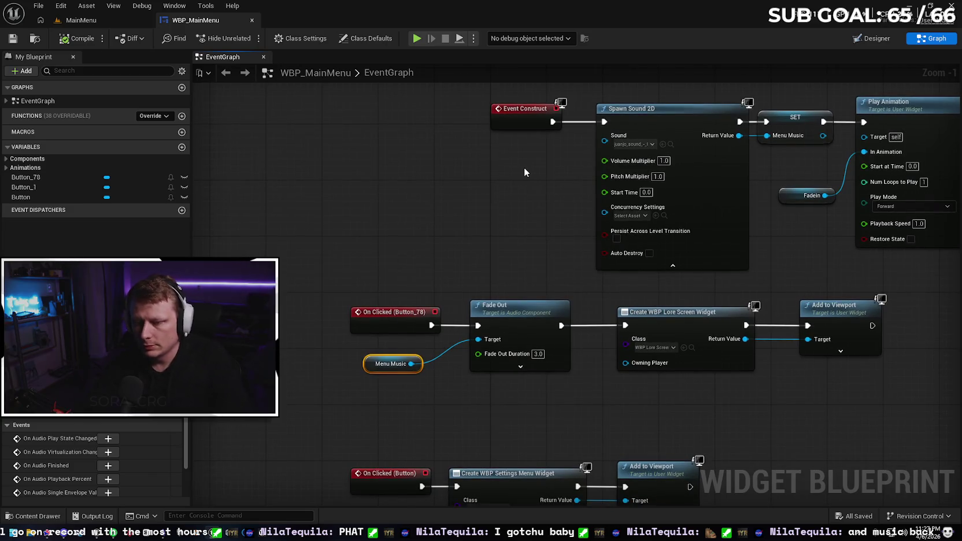
pyautogui.rightClick(606, 142)
pyautogui.click(649, 176)
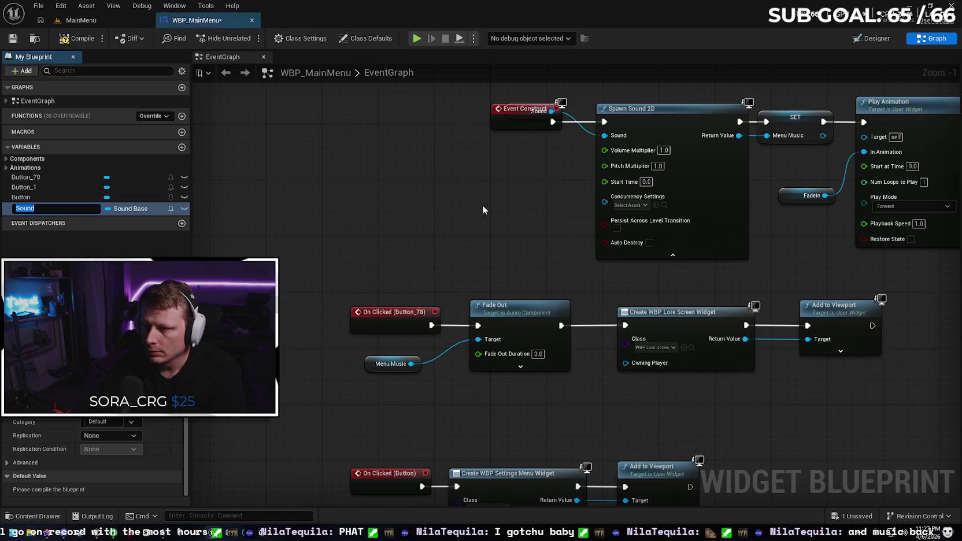
pyautogui.moveTo(536, 125)
pyautogui.mouseDown()
pyautogui.moveTo(494, 139)
pyautogui.moveTo(489, 165)
pyautogui.mouseUp()
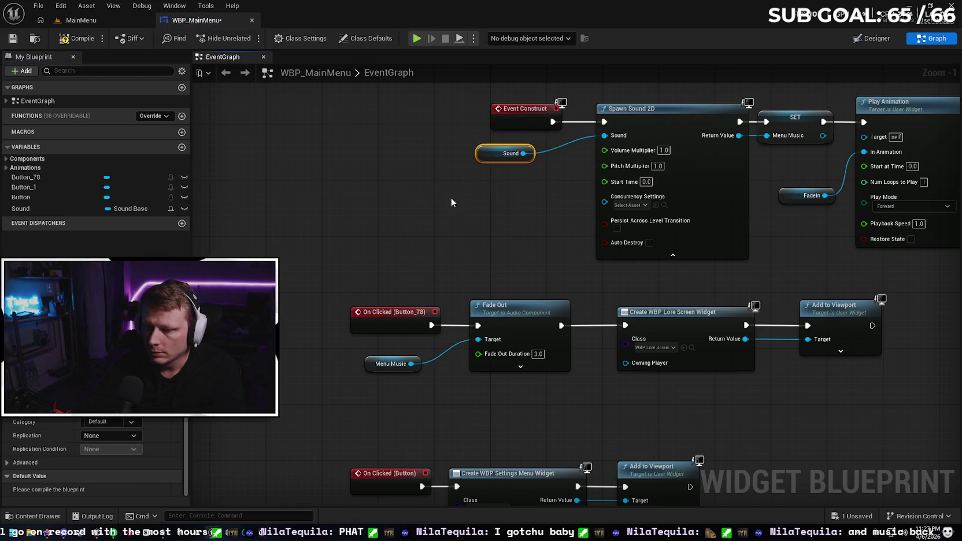
pyautogui.click(491, 196)
pyautogui.click(485, 157)
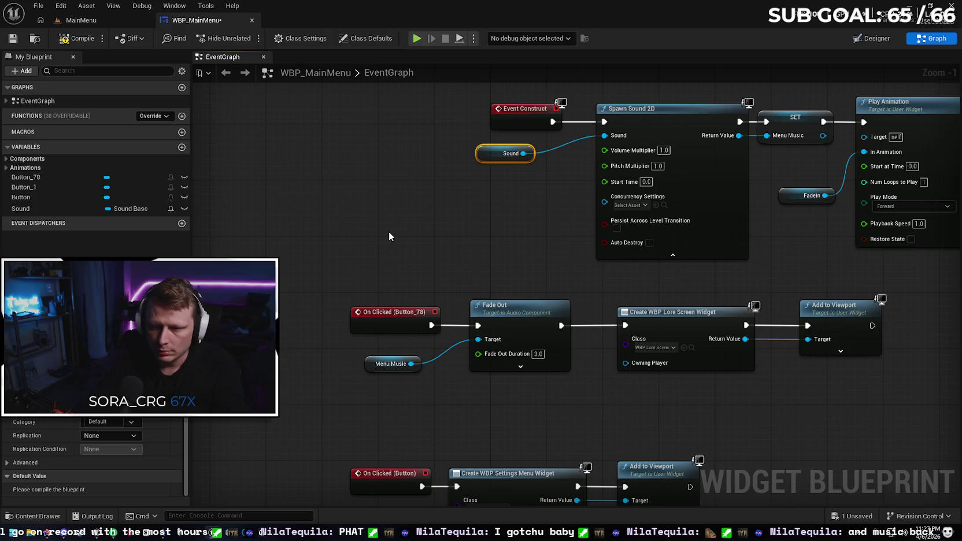
pyautogui.hotkey('ctrl', 'c')
pyautogui.hotkey('ctrl', 'v')
pyautogui.moveTo(404, 230); pyautogui.dragTo(440, 219)
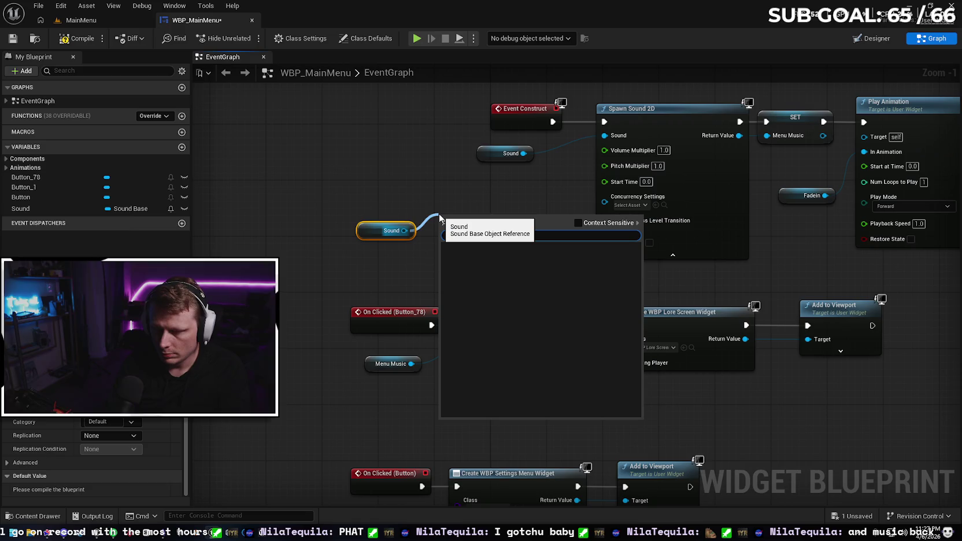
pyautogui.click(576, 223)
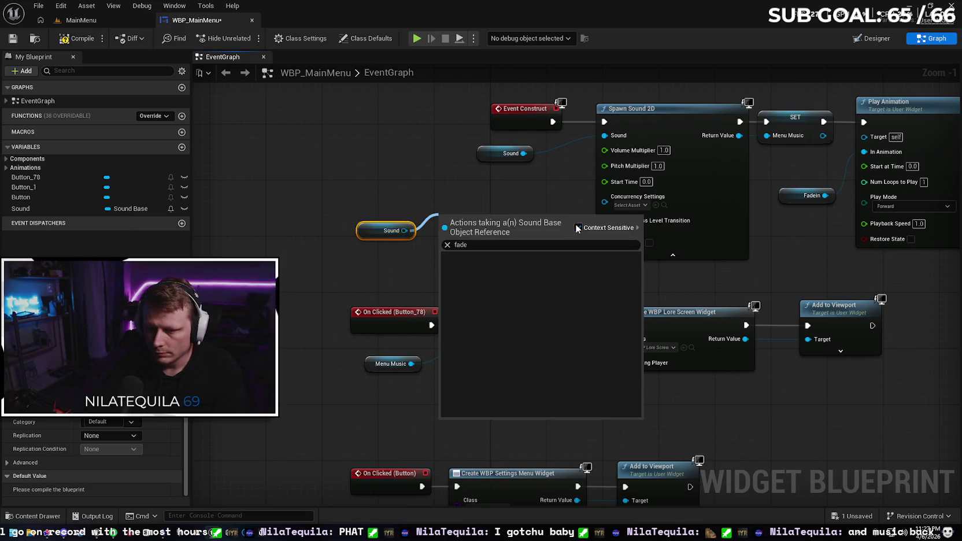
pyautogui.click(518, 248)
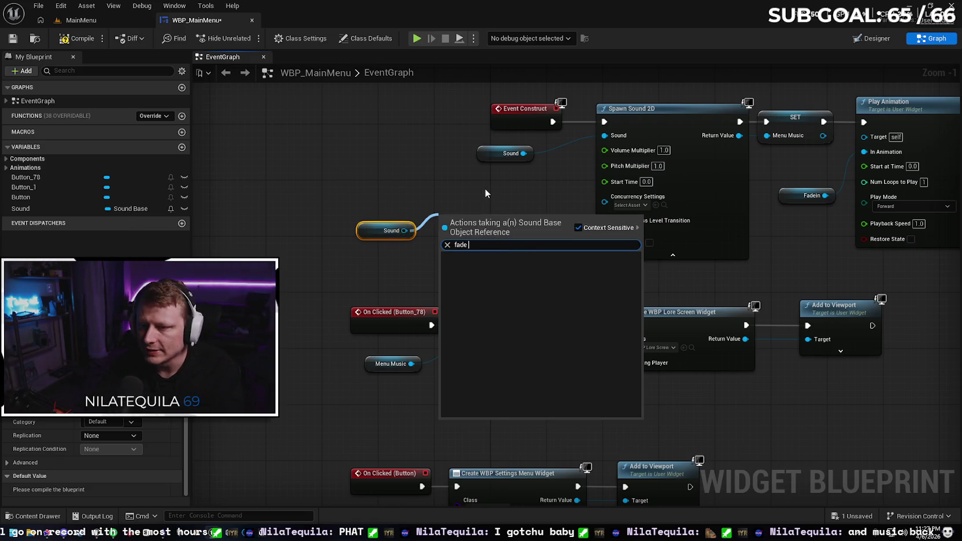
pyautogui.click(402, 215)
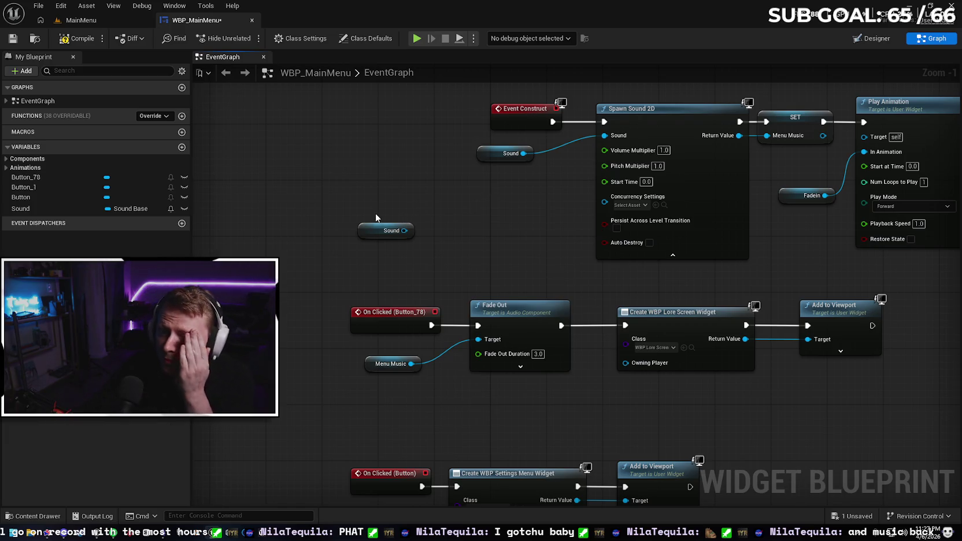
pyautogui.click(379, 230)
pyautogui.press('Delete')
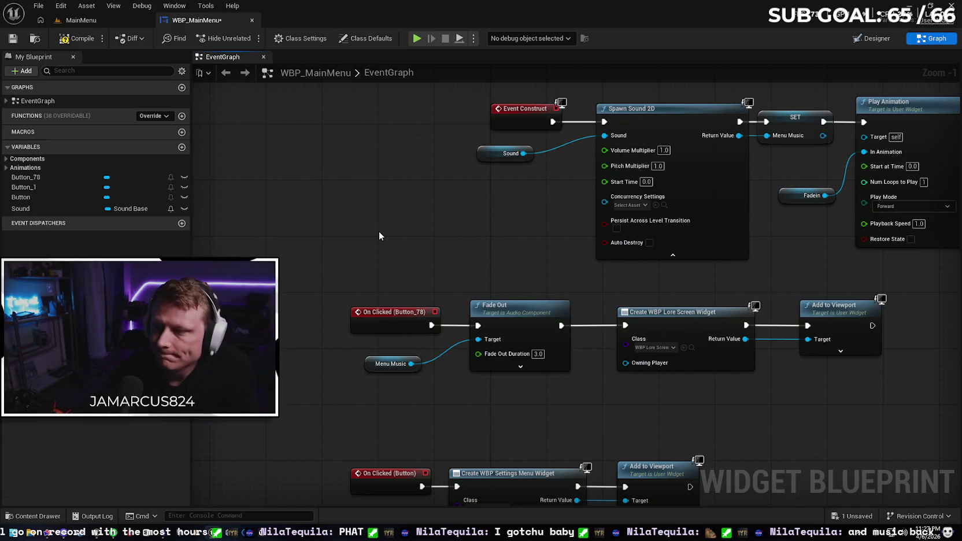
pyautogui.hotkey('ctrl', 'z')
pyautogui.hotkey('ctrl', 'z')
pyautogui.hotkey('ctrl', 'z')
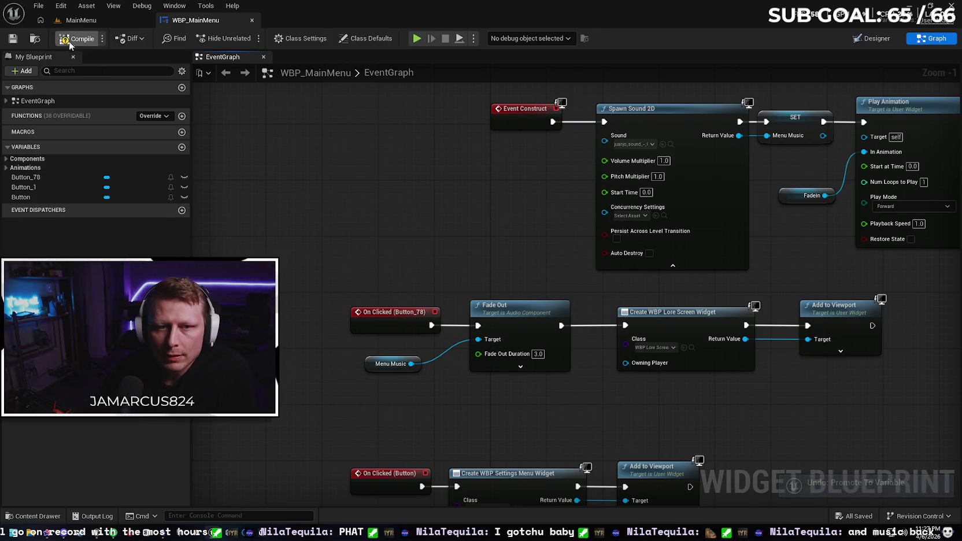
# Step: Play the MainMenu level to preview the EVERWOUND menu, stop it, and return to WBP_MainMenu
pyautogui.click(104, 20)
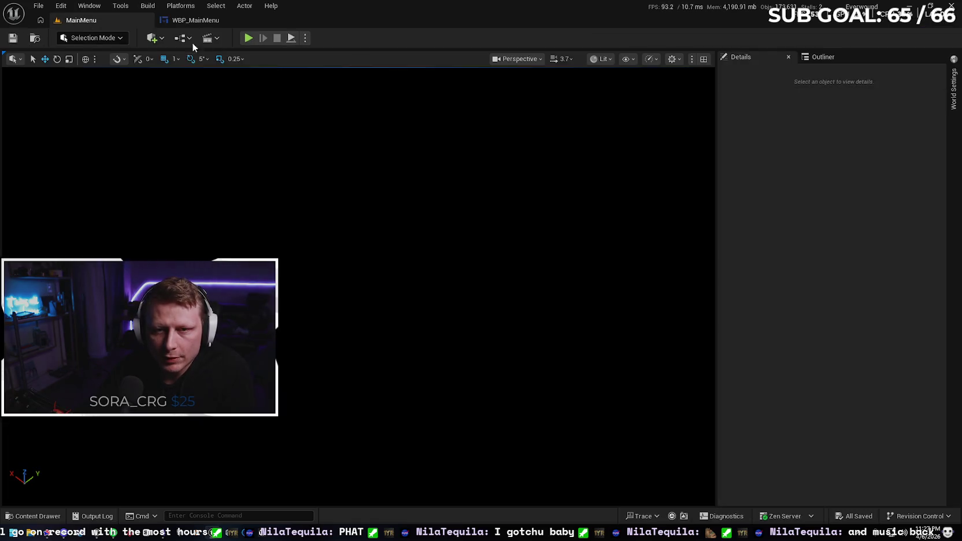
pyautogui.click(249, 38)
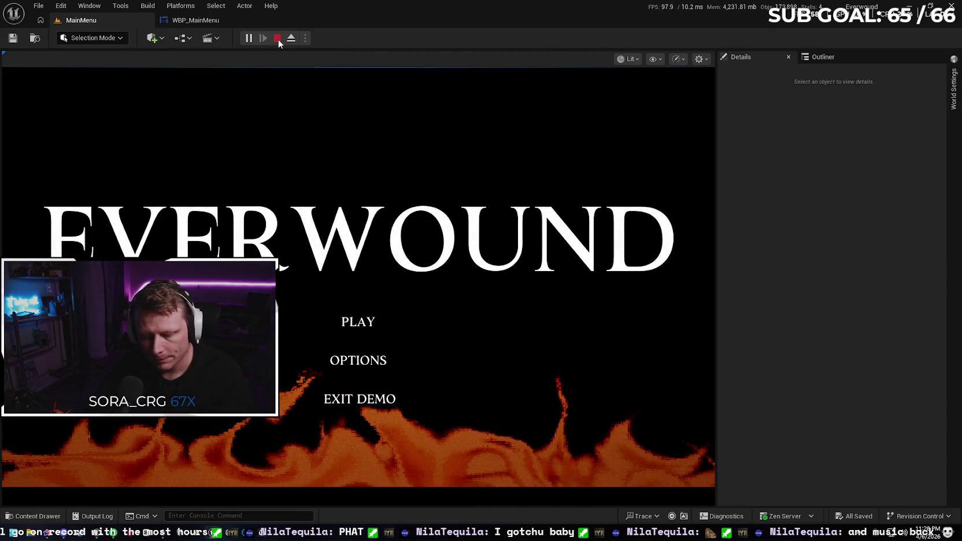
pyautogui.click(278, 40)
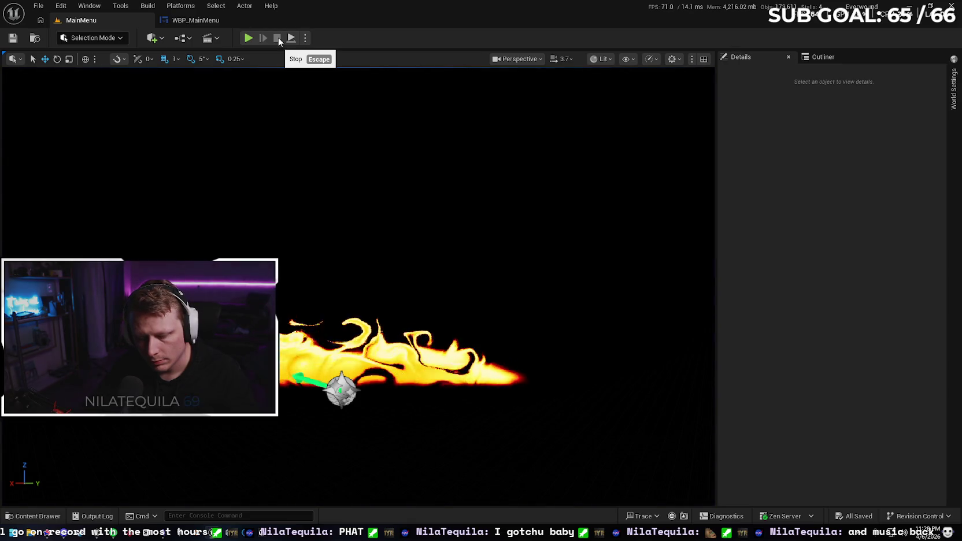
pyautogui.click(204, 23)
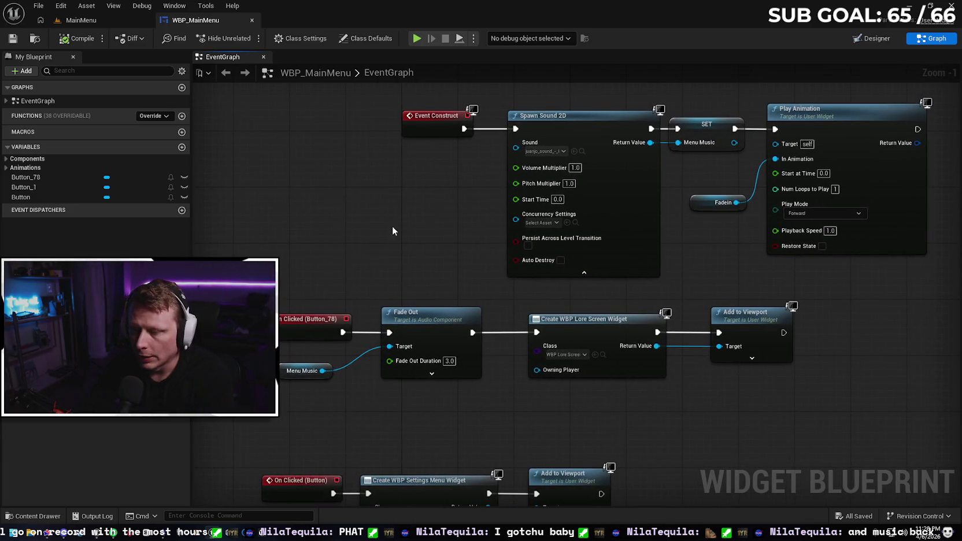
pyautogui.scroll(-1, 394, 228)
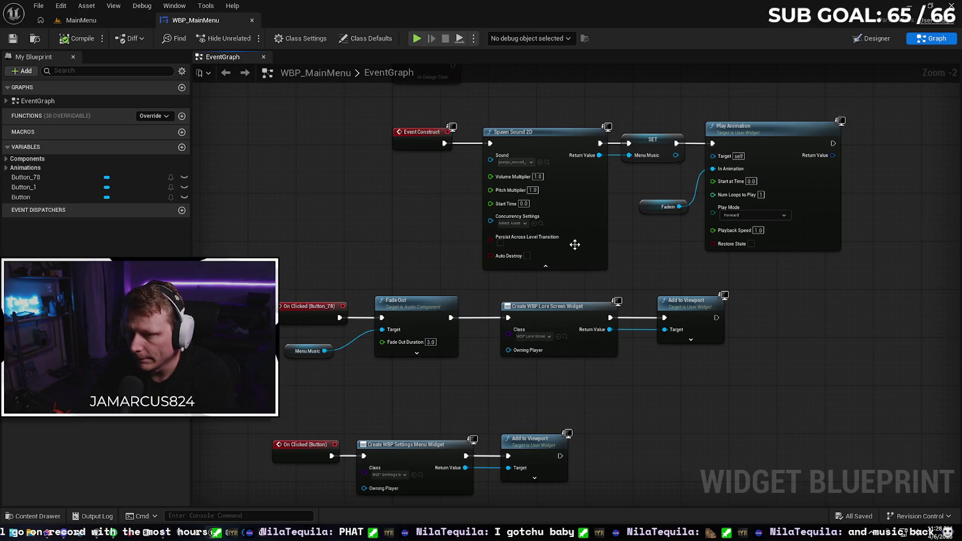
pyautogui.scroll(2, 459, 250)
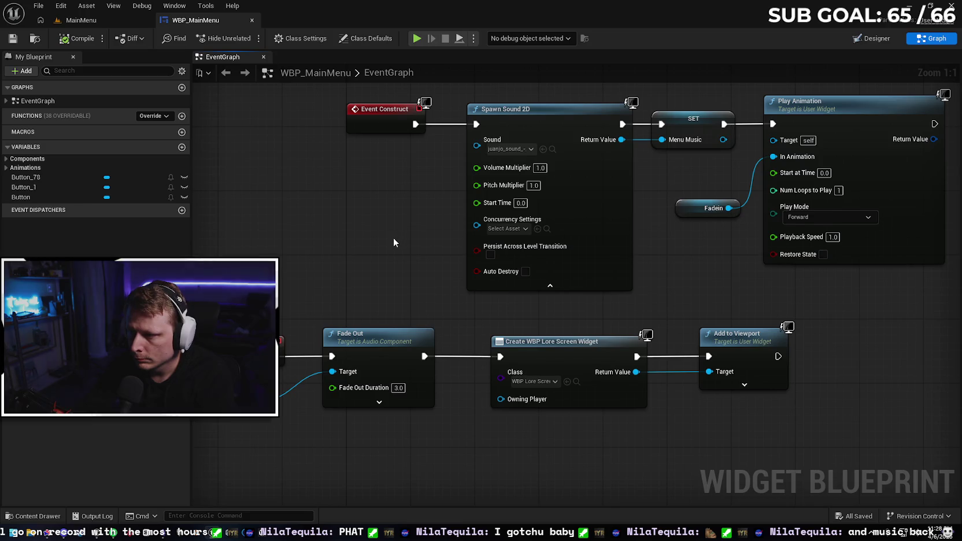
pyautogui.scroll(-1, 393, 237)
pyautogui.moveTo(378, 234)
pyautogui.mouseDown()
pyautogui.moveTo(510, 231)
pyautogui.moveTo(505, 198)
pyautogui.moveTo(451, 208)
pyautogui.moveTo(471, 225)
pyautogui.mouseUp()
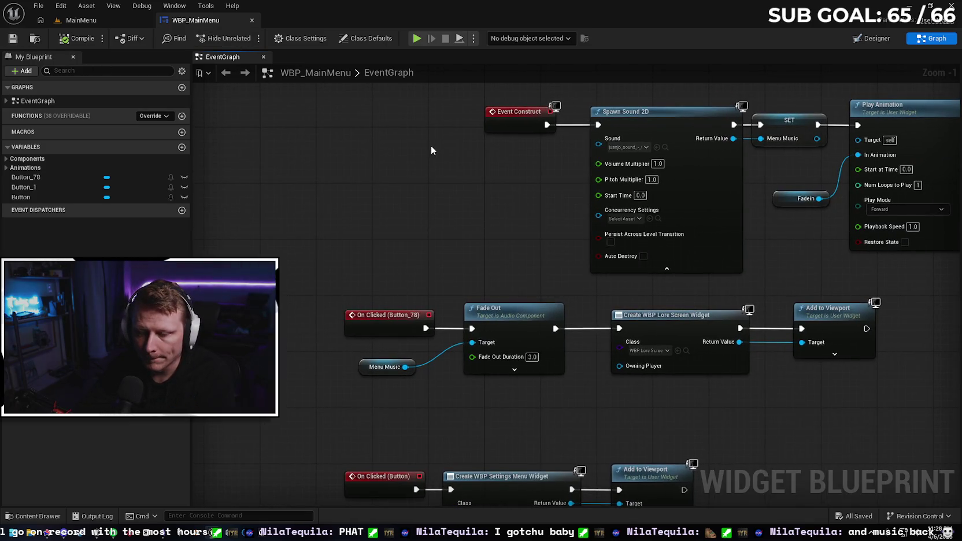
pyautogui.moveTo(431, 145); pyautogui.dragTo(451, 167)
pyautogui.moveTo(521, 263); pyautogui.dragTo(493, 222)
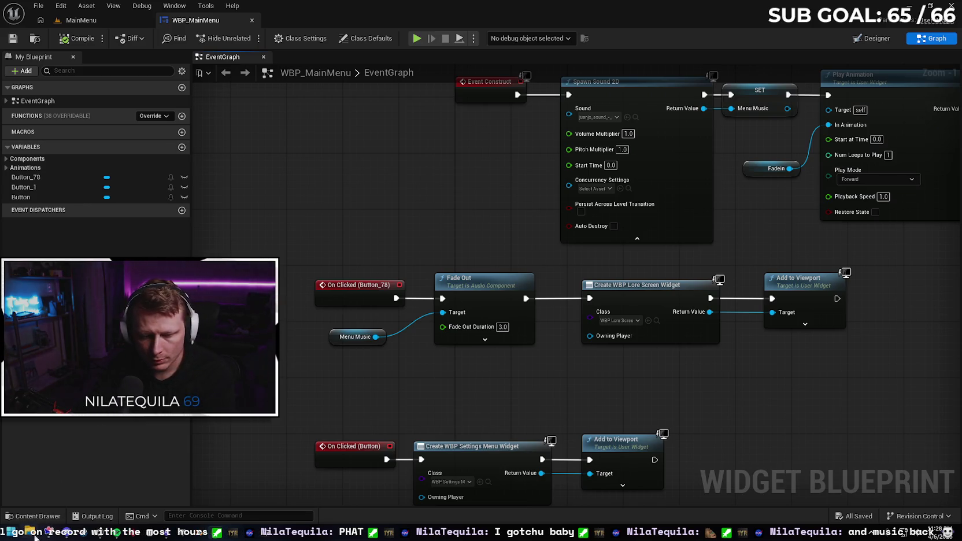
pyautogui.press('super+e')
# Step: Browse to Unreal Projects > Everwound > Config and open DefaultEngine in Notepad
pyautogui.moveTo(416, 105); pyautogui.dragTo(455, 104)
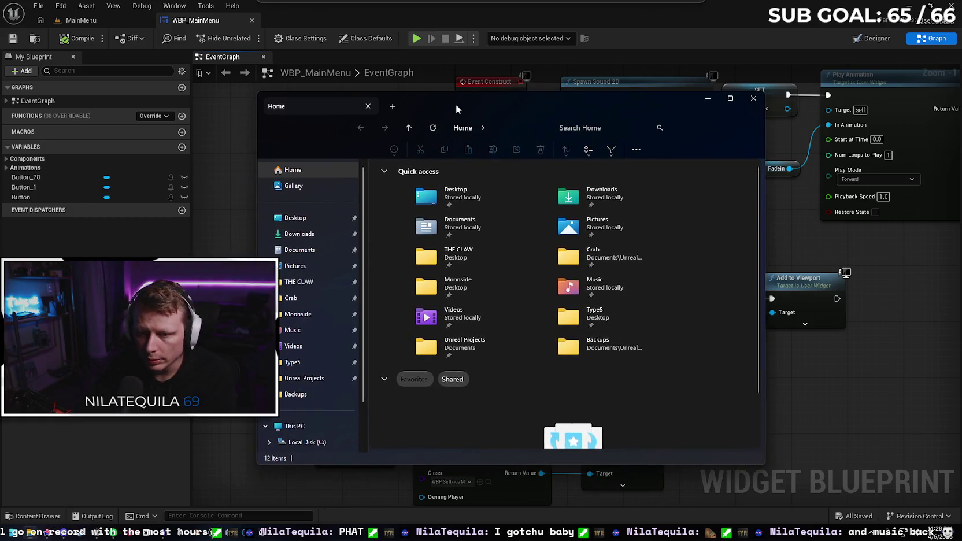
pyautogui.scroll(-2, 308, 313)
pyautogui.click(307, 317)
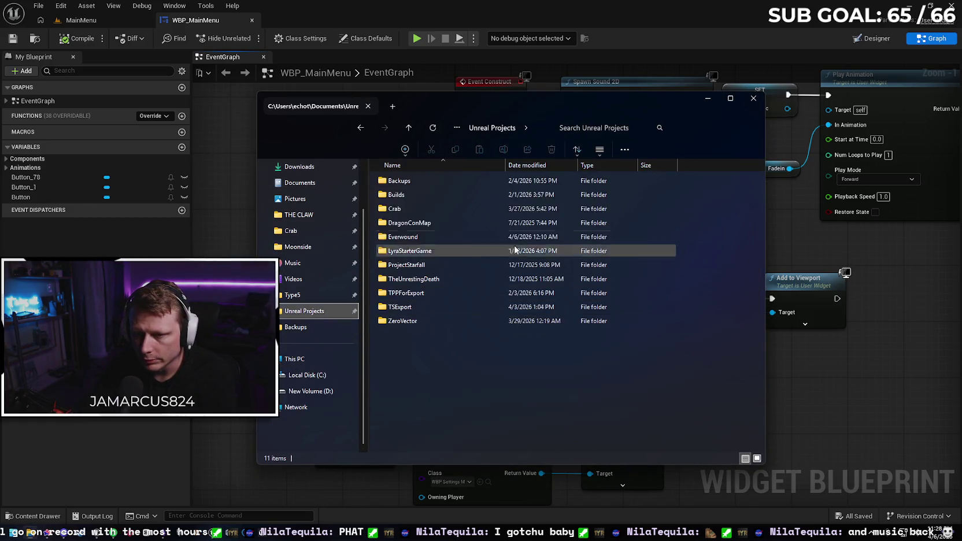
pyautogui.doubleClick(422, 242)
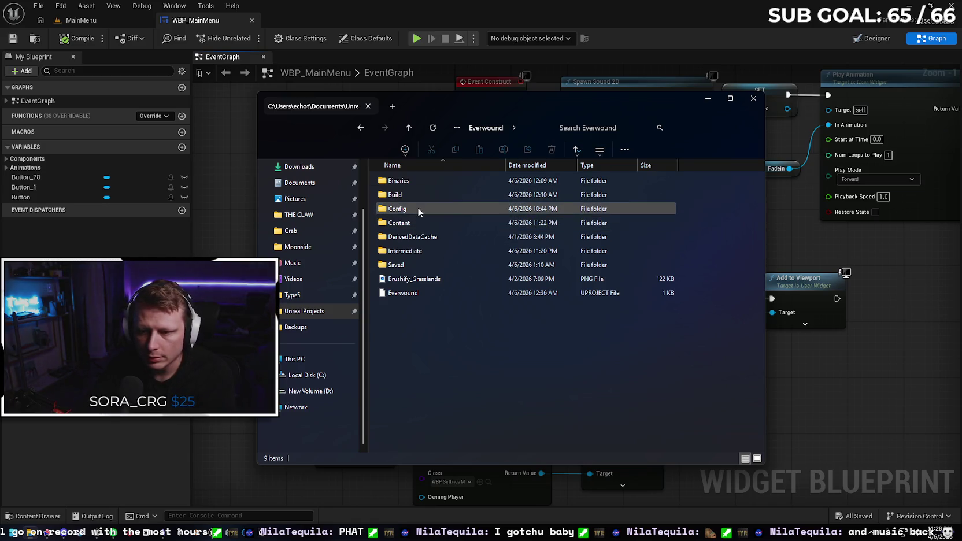
pyautogui.doubleClick(416, 209)
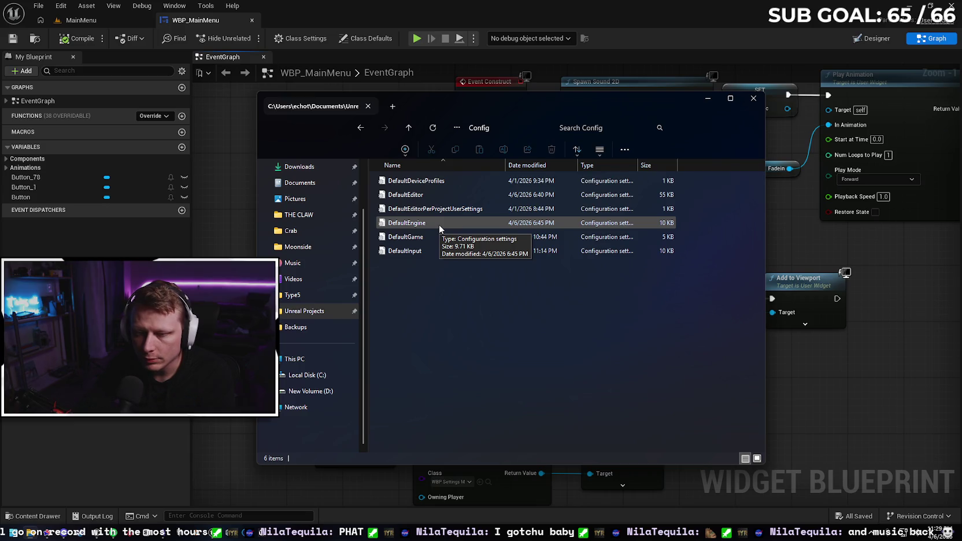
pyautogui.doubleClick(439, 224)
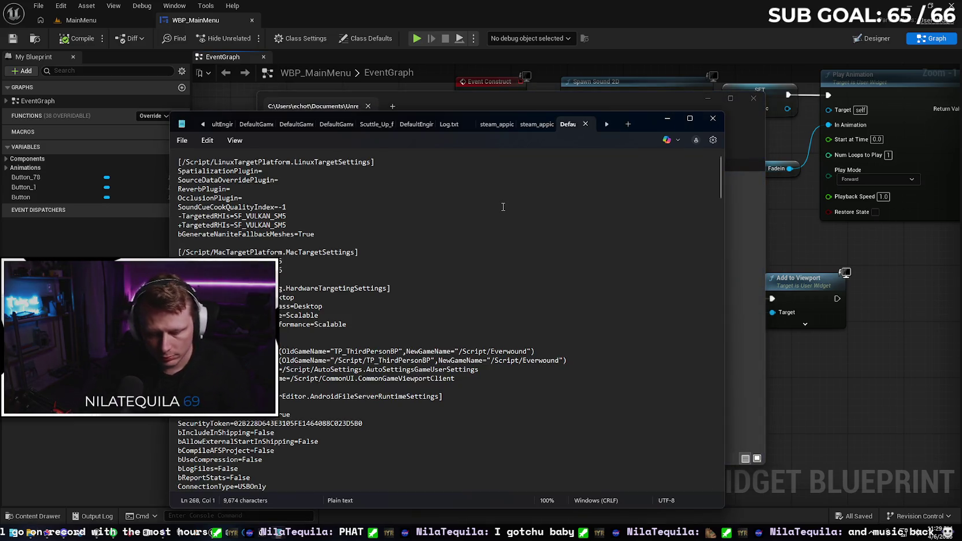
# Step: Search DefaultEngine for 'dist', step through every match, and close the file
pyautogui.hotkey('ctrl', 'f')
pyautogui.write('dist')
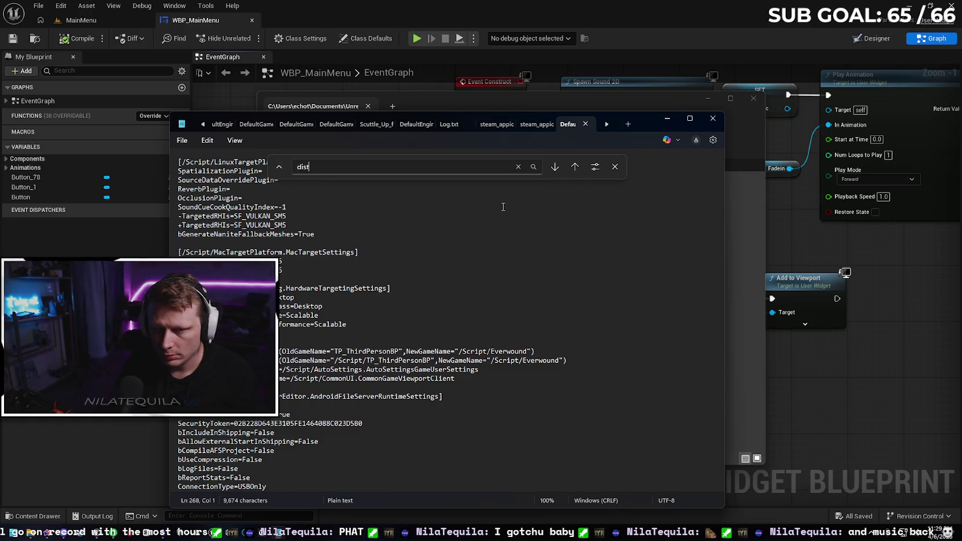
pyautogui.press('Return')
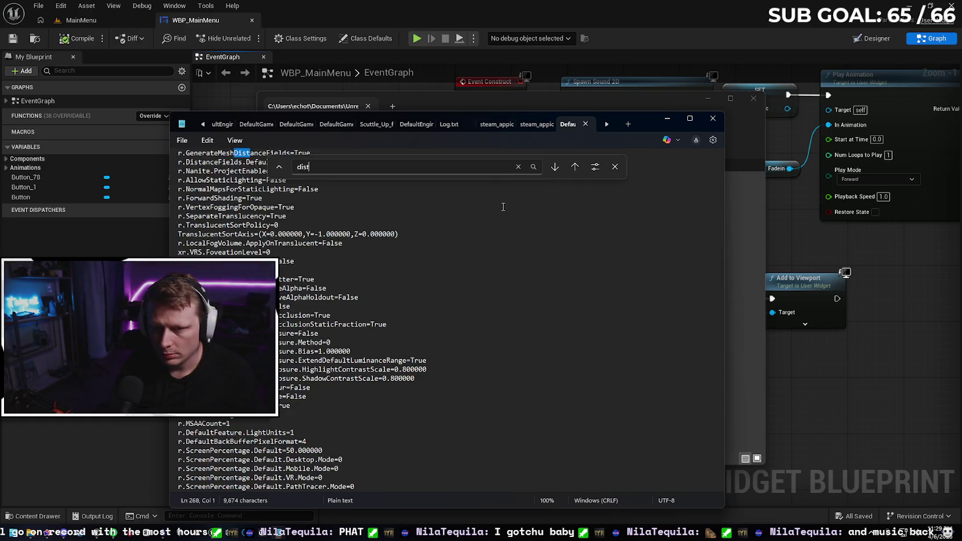
pyautogui.click(554, 168)
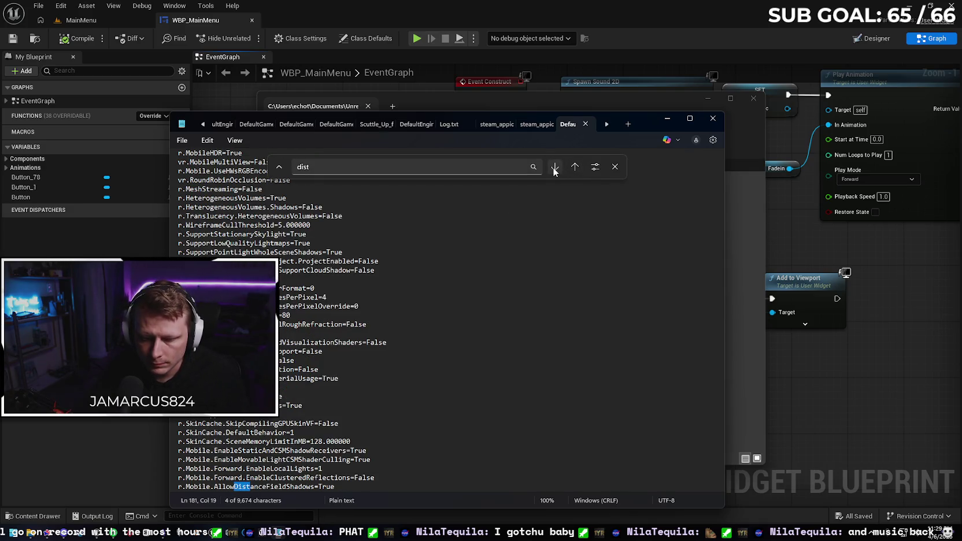
pyautogui.click(554, 167)
pyautogui.click(555, 168)
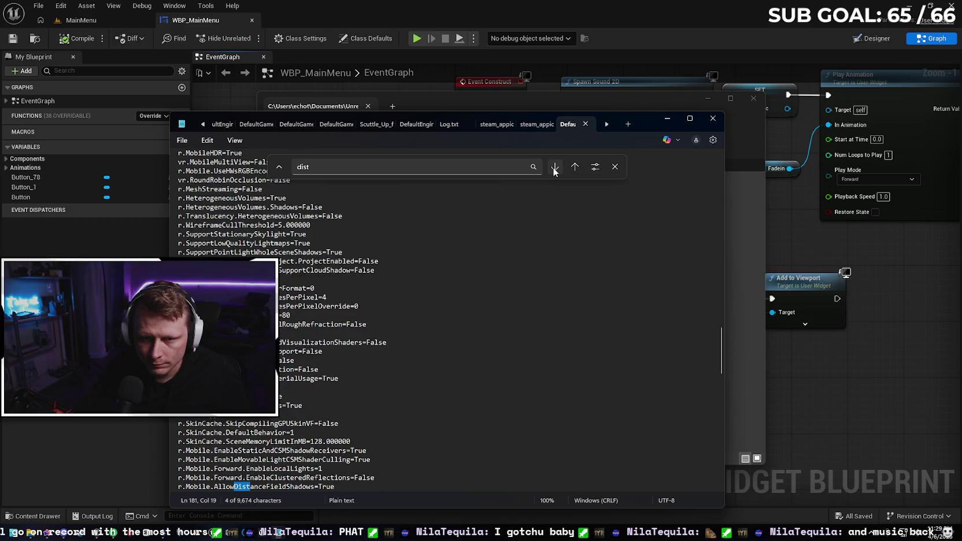
pyautogui.click(554, 168)
pyautogui.click(554, 168)
pyautogui.click(708, 123)
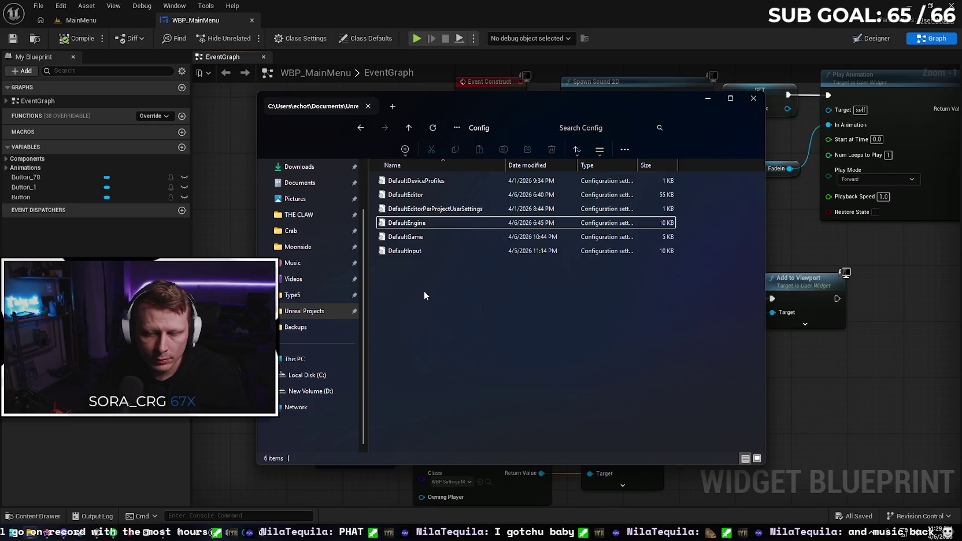
# Step: Open DefaultGame in Notepad and search it for 'dist'
pyautogui.click(441, 238)
pyautogui.doubleClick(441, 237)
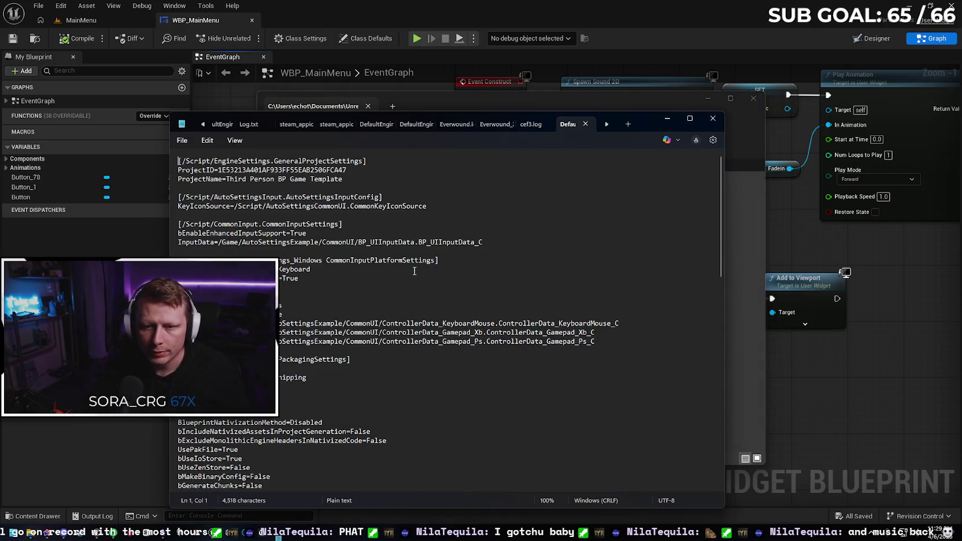
pyautogui.hotkey('ctrl', 'f')
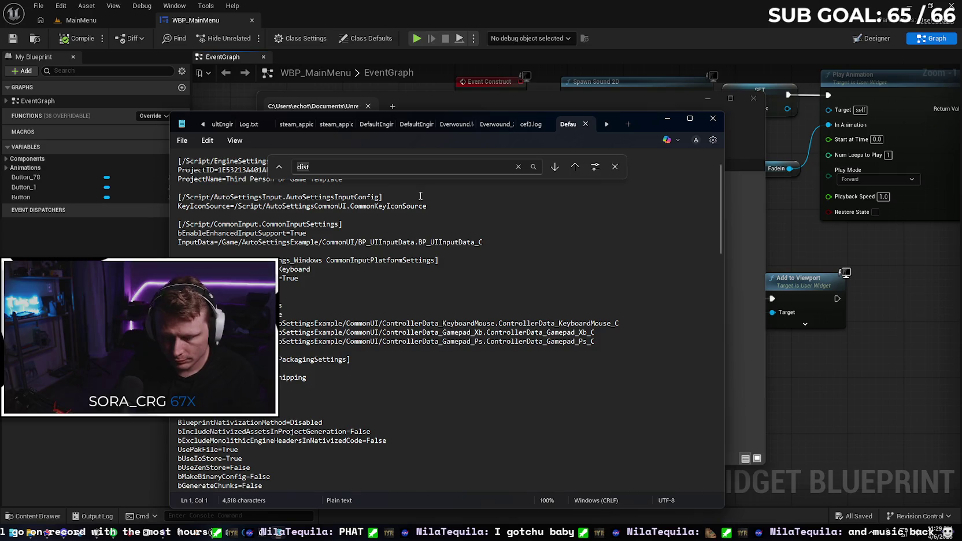
pyautogui.write('d')
pyautogui.press('Return')
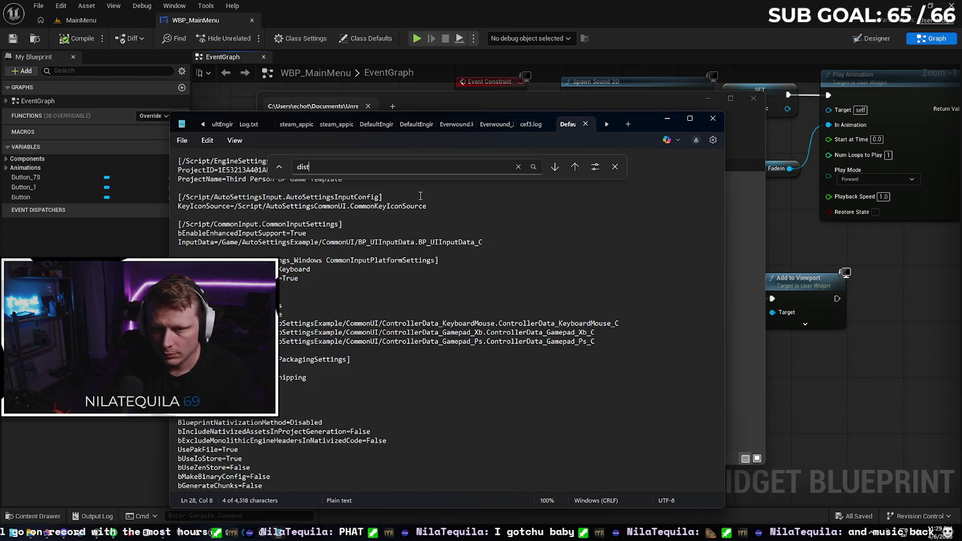
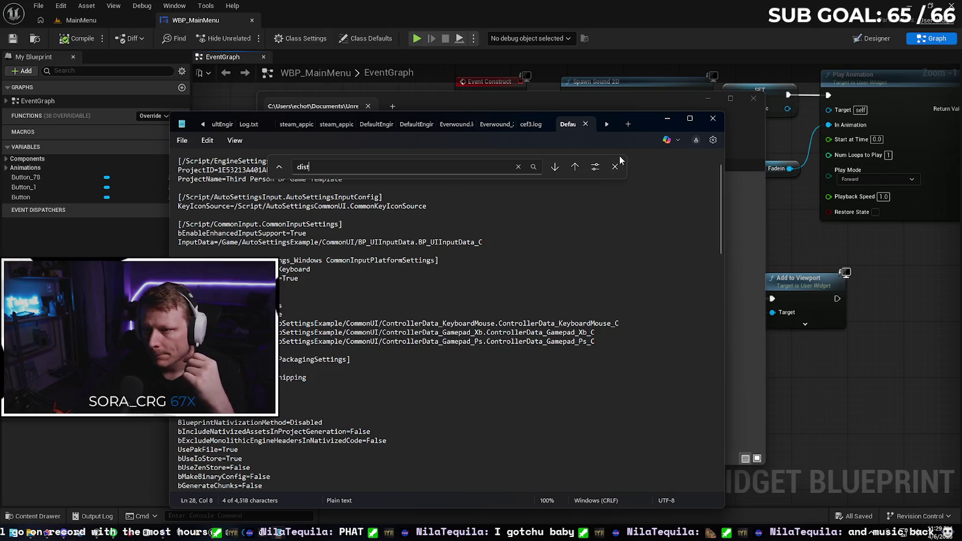
# Step: Close the config file in Notepad and the File Explorer Config folder window
pyautogui.click(712, 119)
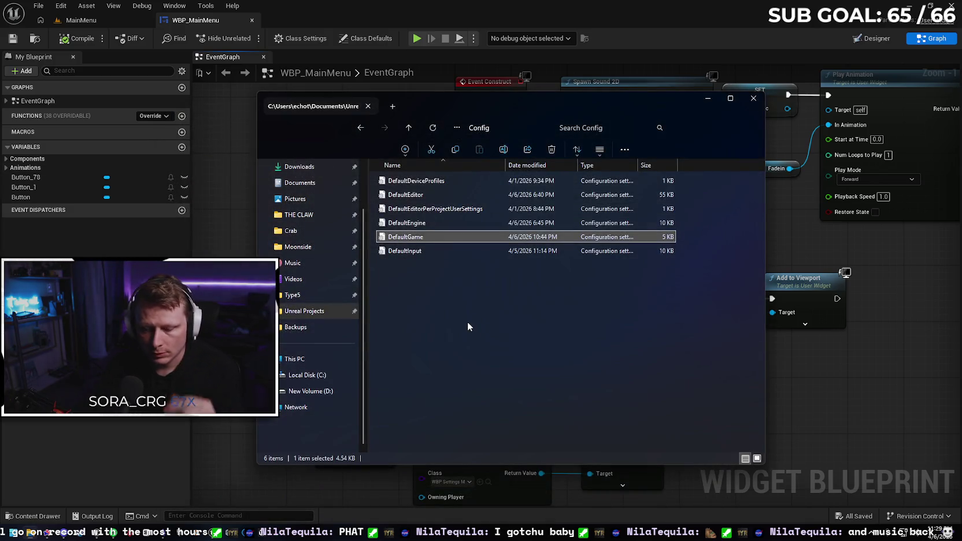
pyautogui.click(753, 98)
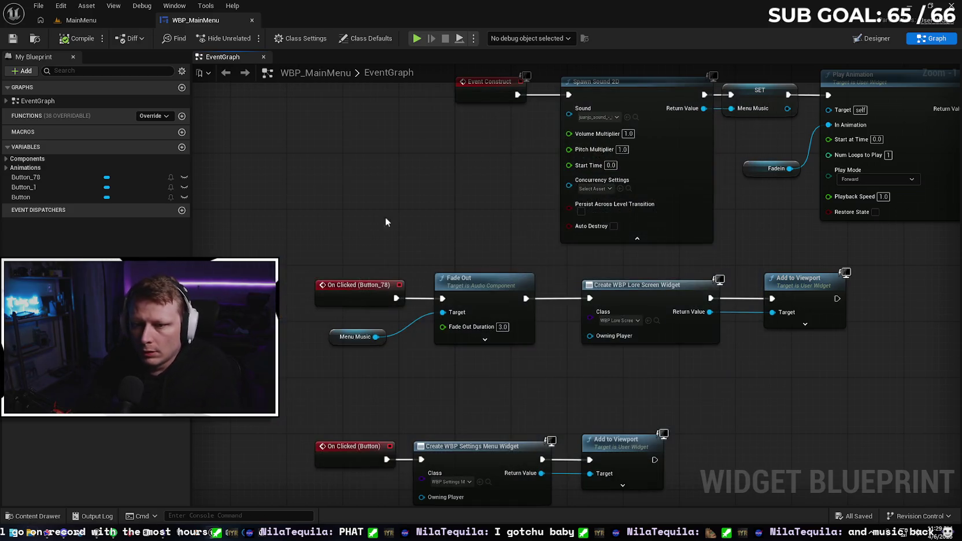
# Step: Close the WBP_MainMenu blueprint editor
pyautogui.scroll(-1, 472, 195)
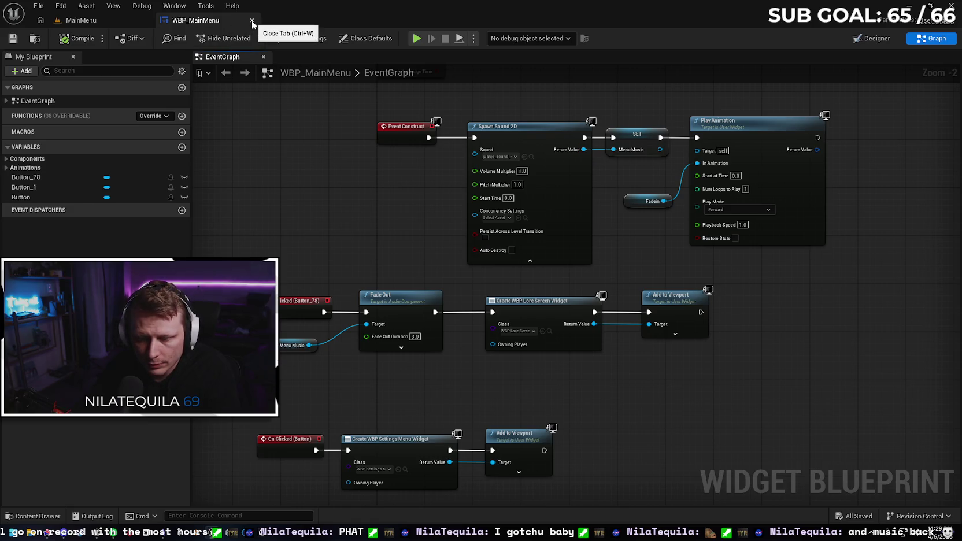
pyautogui.scroll(-1, 324, 179)
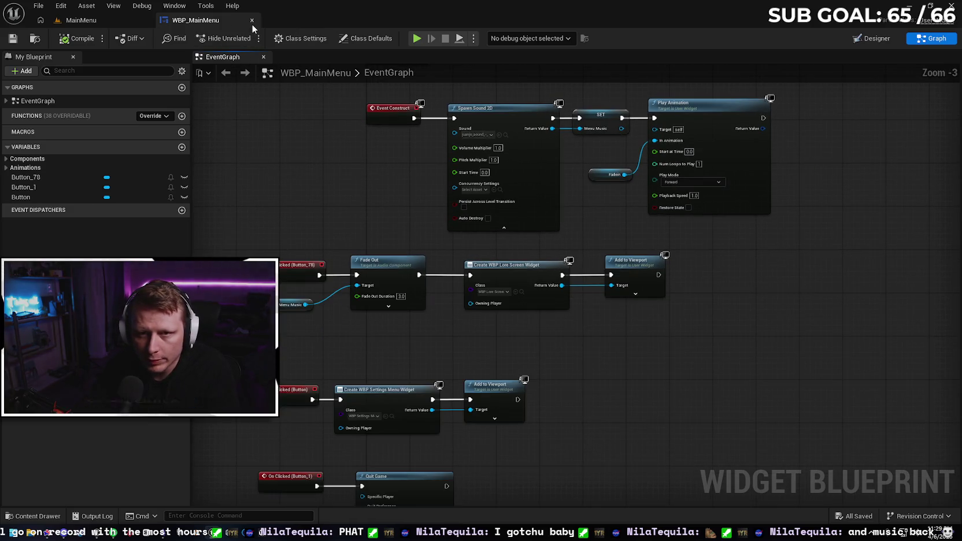
pyautogui.click(252, 20)
pyautogui.click(54, 516)
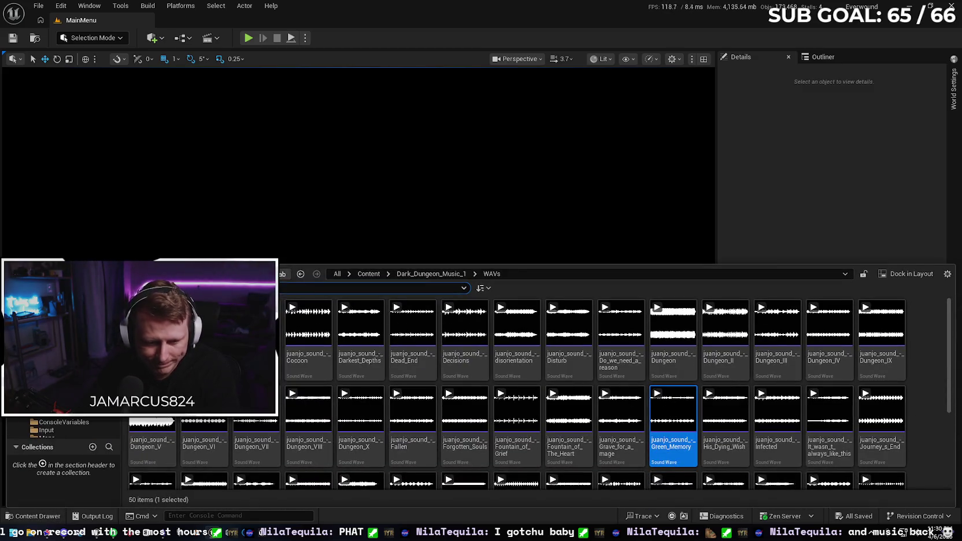
# Step: Load the Bliss level from File > Recent Levels
pyautogui.click(38, 6)
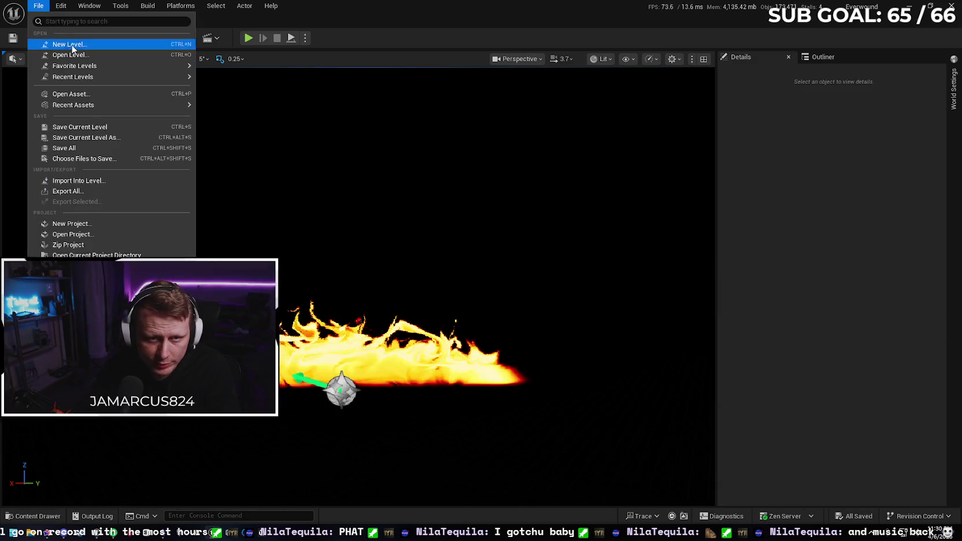
pyautogui.moveTo(116, 77)
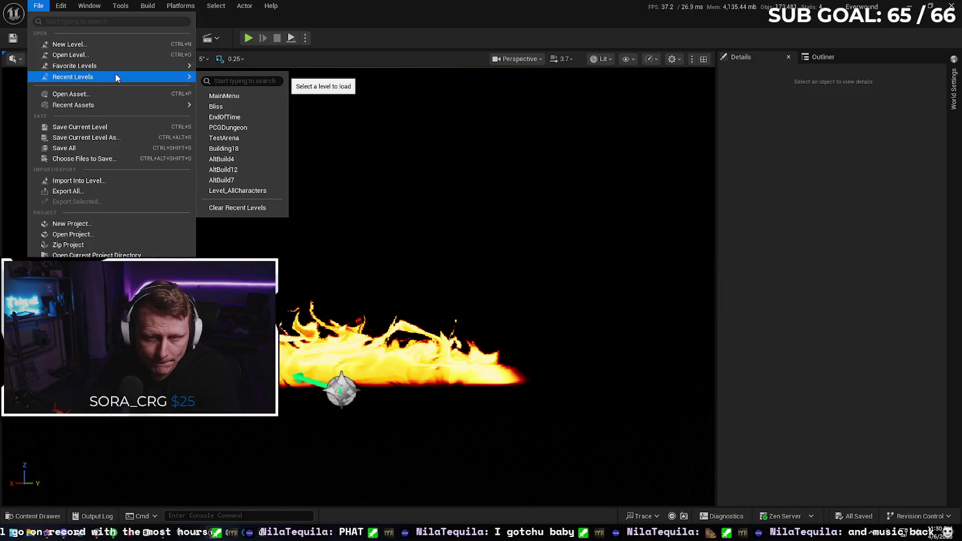
pyautogui.click(223, 96)
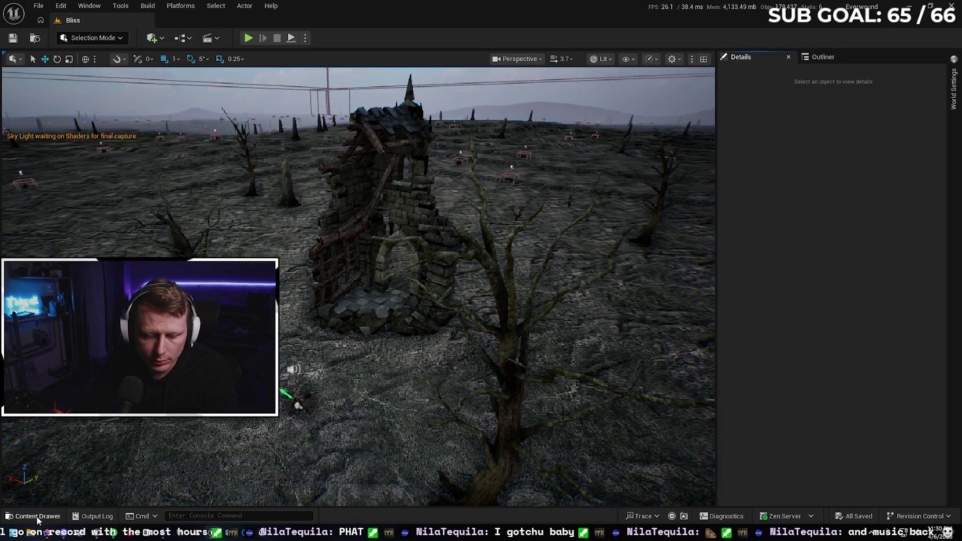
# Step: In the Content Drawer, go to the top-level Content folder and open the UI folder
pyautogui.click(34, 516)
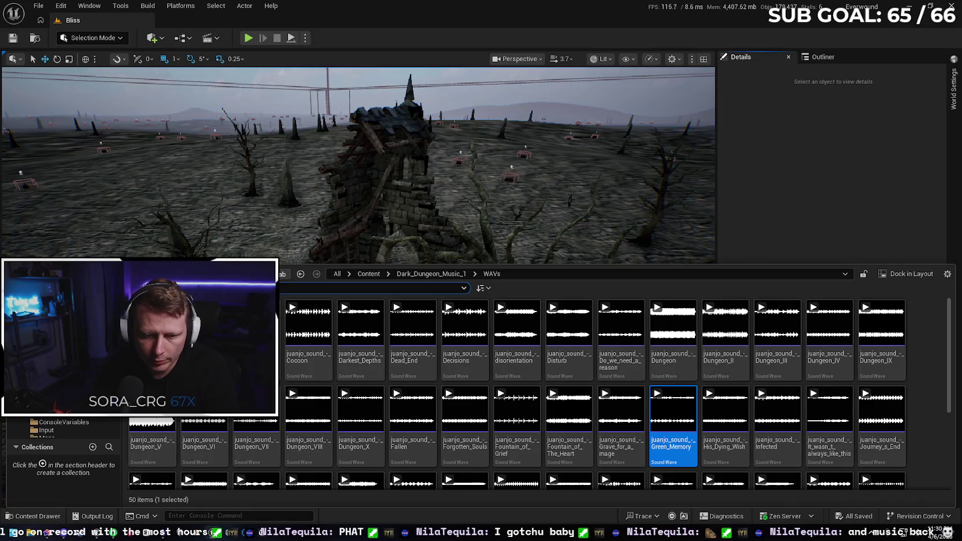
pyautogui.click(368, 273)
pyautogui.scroll(-5, 216, 461)
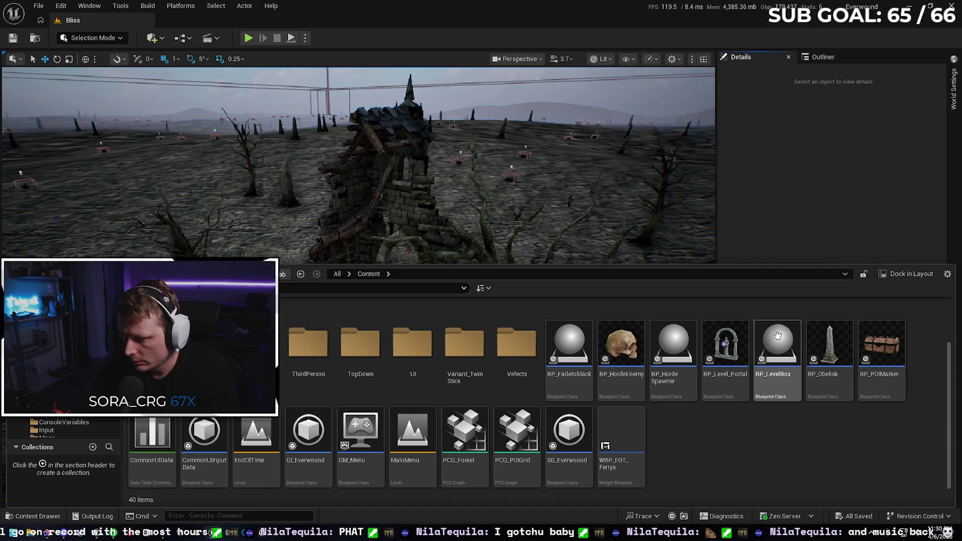
pyautogui.moveTo(886, 343)
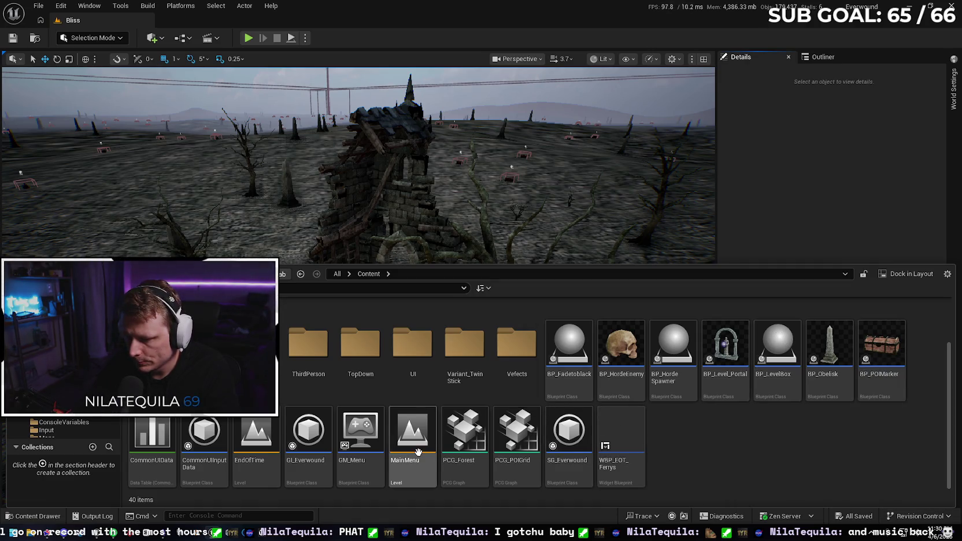
pyautogui.click(412, 349)
pyautogui.doubleClick(411, 350)
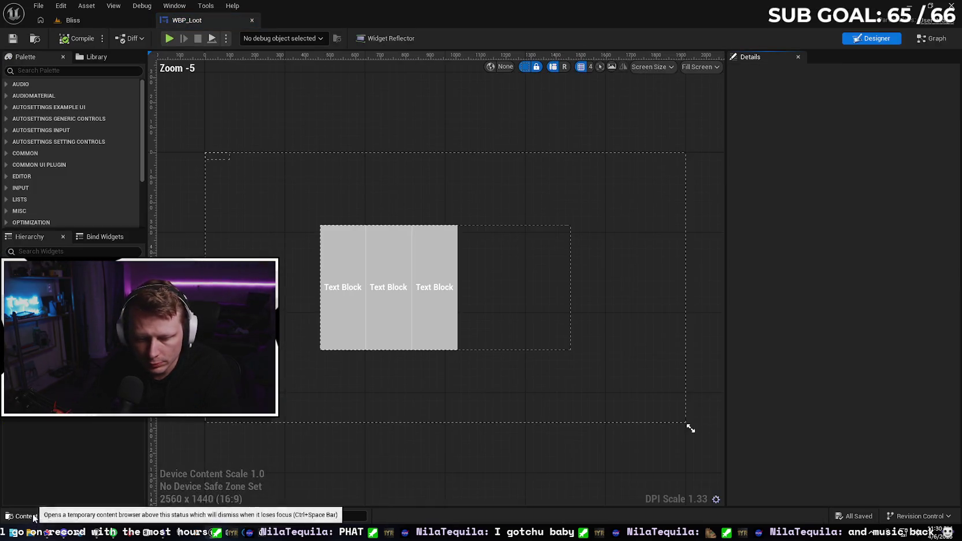
# Step: Open WBP_Loot, then BP_Husk from ThirdPerson > Blueprints
pyautogui.hotkey('ctrl', 'space')
pyautogui.hotkey('alt', 'Left')
pyautogui.doubleClick(308, 404)
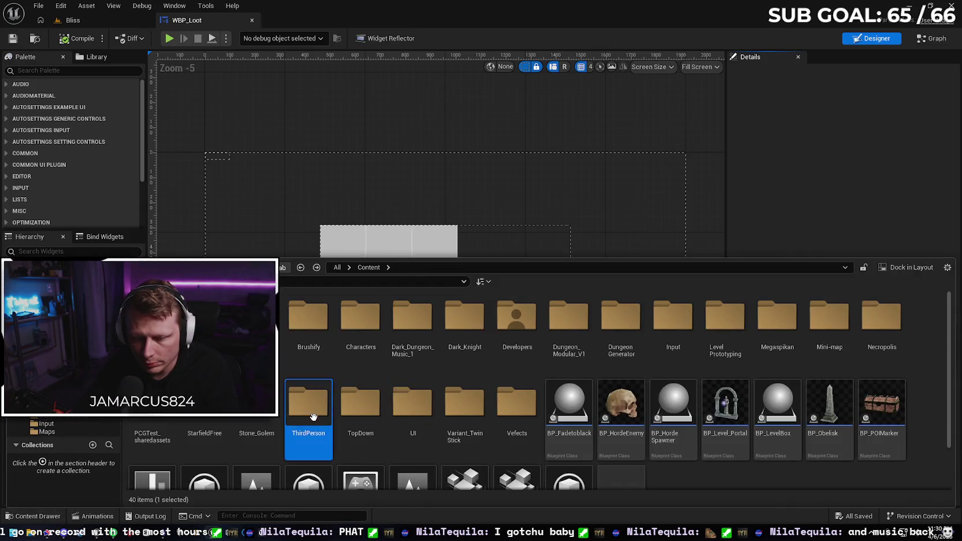
pyautogui.doubleClick(152, 323)
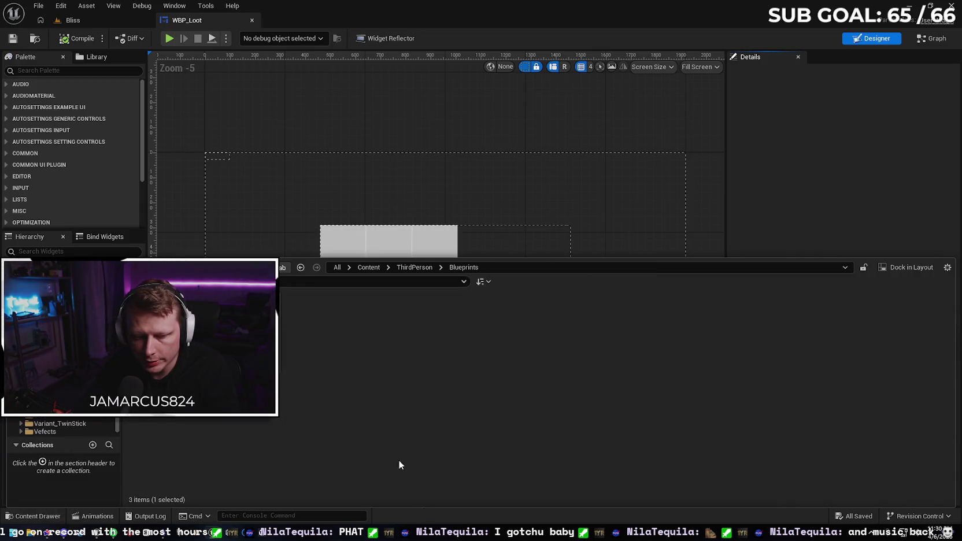
pyautogui.doubleClick(151, 323)
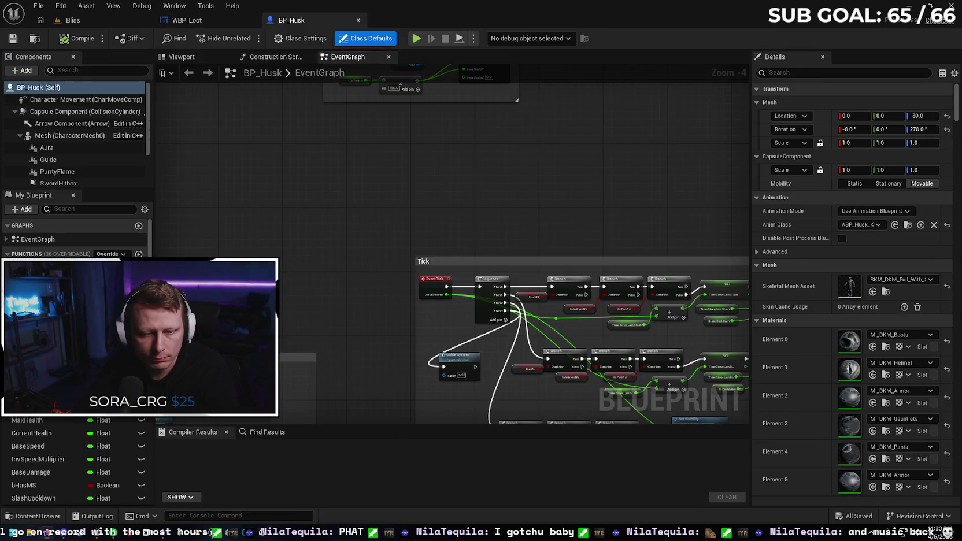
# Step: Open GI_Everwound from the top-level Content folder and view its ResetRunData event
pyautogui.click(38, 515)
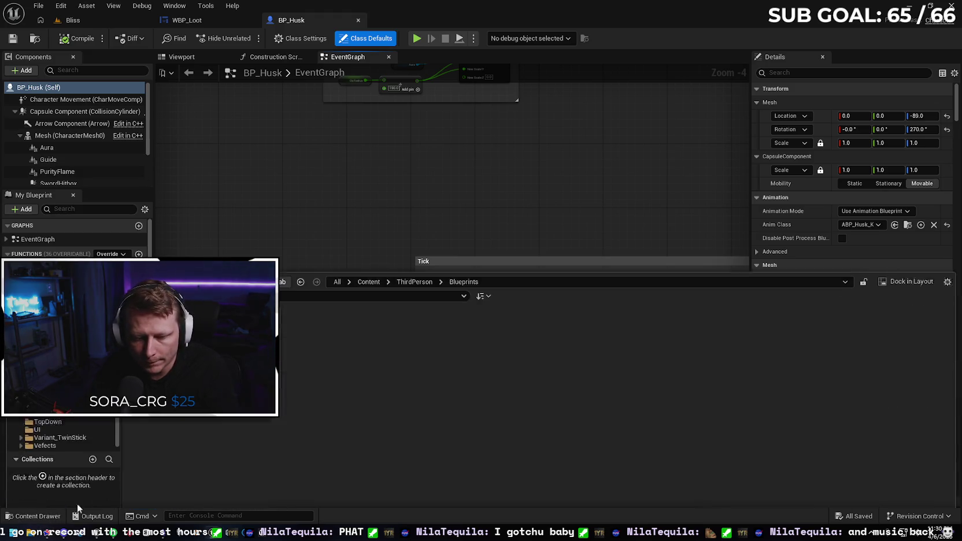
pyautogui.hotkey('alt', 'Left')
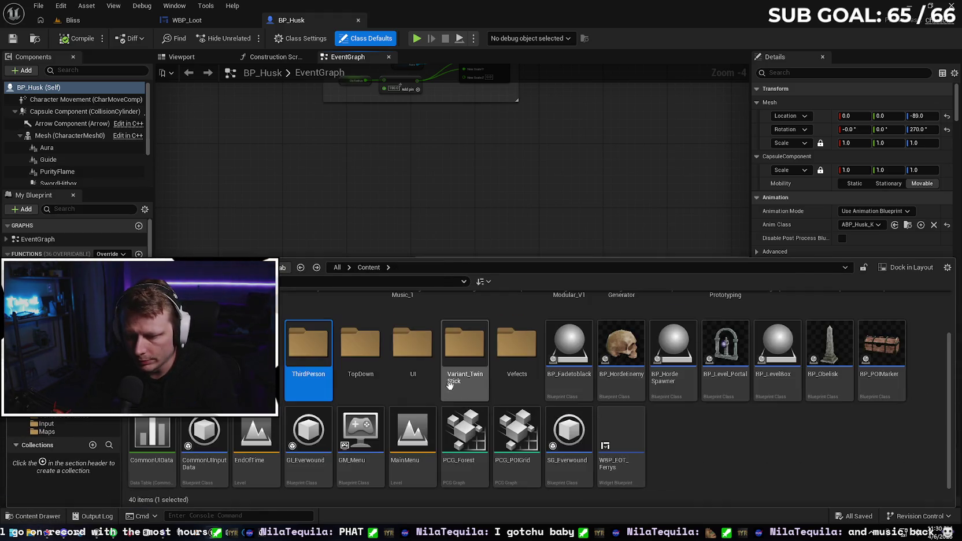
pyautogui.doubleClick(306, 442)
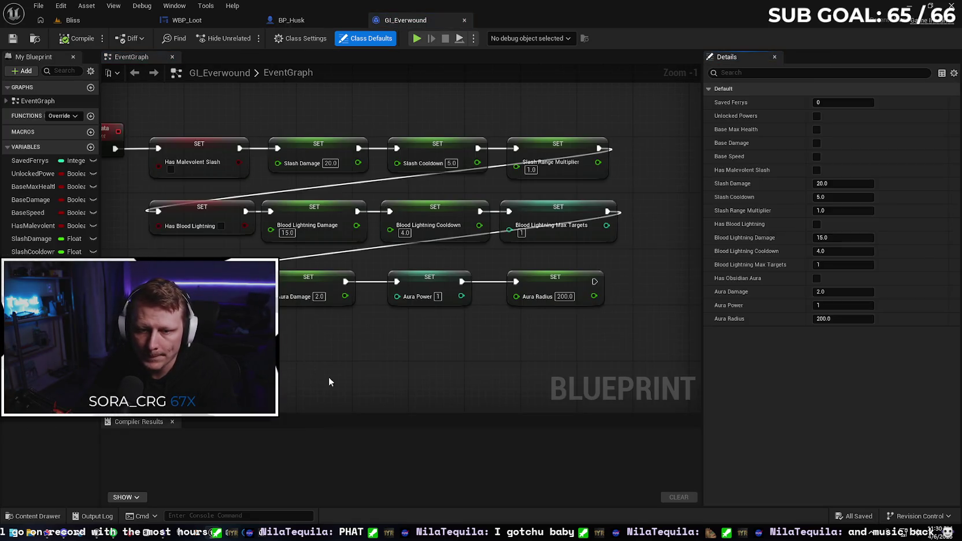
pyautogui.moveTo(328, 381)
pyautogui.mouseDown()
pyautogui.moveTo(364, 370)
pyautogui.moveTo(328, 393)
pyautogui.mouseUp()
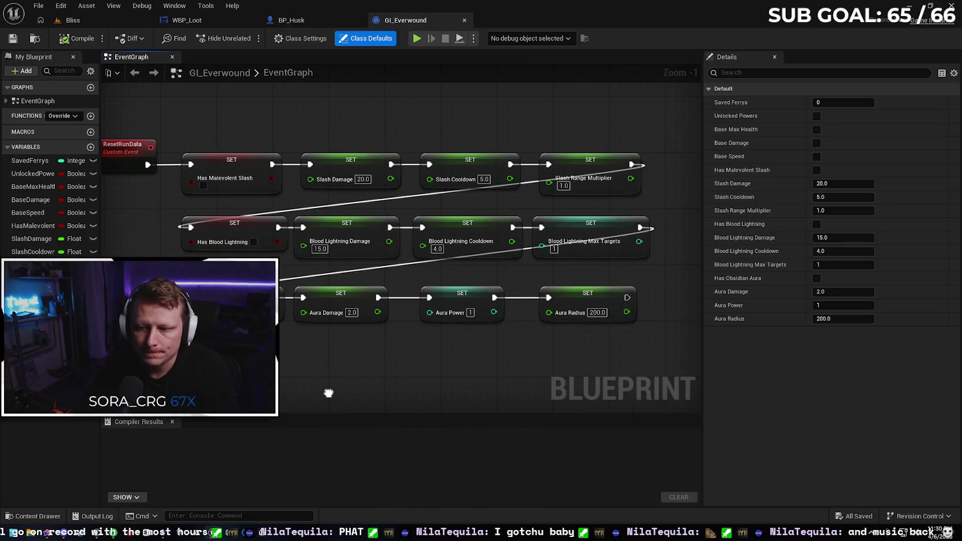
# Step: Bring BP_Husk's Update Aura Size comment into view
pyautogui.click(290, 20)
pyautogui.scroll(-4, 345, 145)
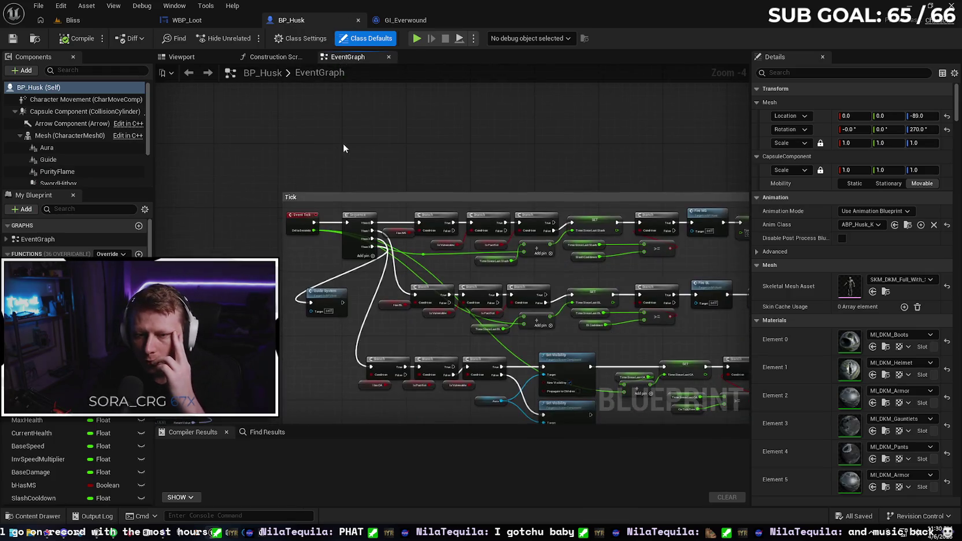
pyautogui.scroll(3, 345, 145)
pyautogui.moveTo(365, 245); pyautogui.dragTo(366, 285)
pyautogui.scroll(-1, 341, 275)
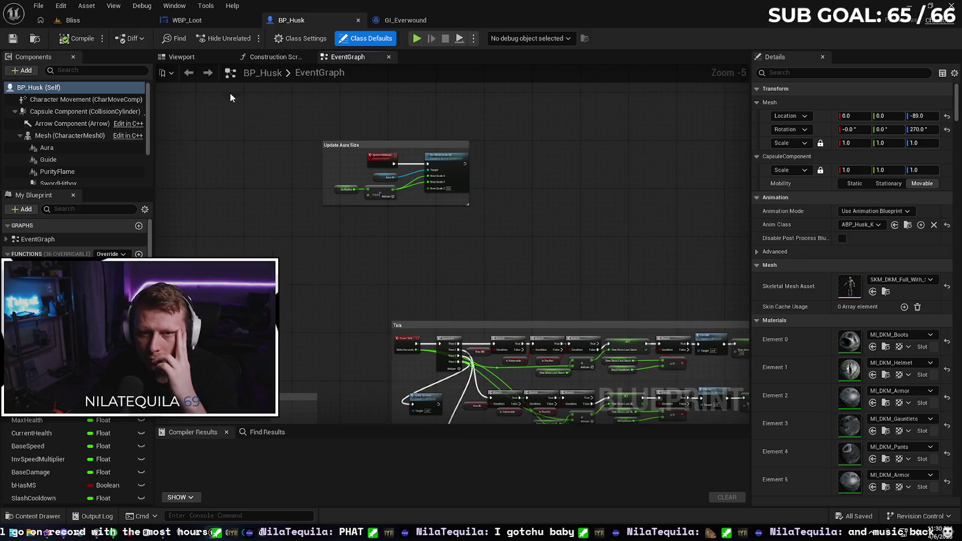
# Step: Show WBP_Loot's event graph with Shift+Alt+G
pyautogui.click(196, 23)
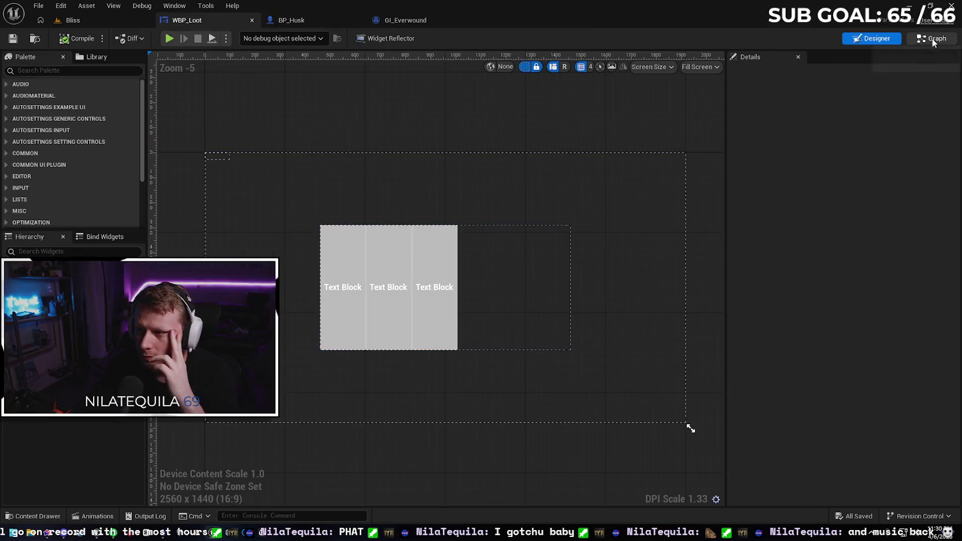
pyautogui.hotkey('shift', 'alt', 'g')
pyautogui.scroll(5, 700, 327)
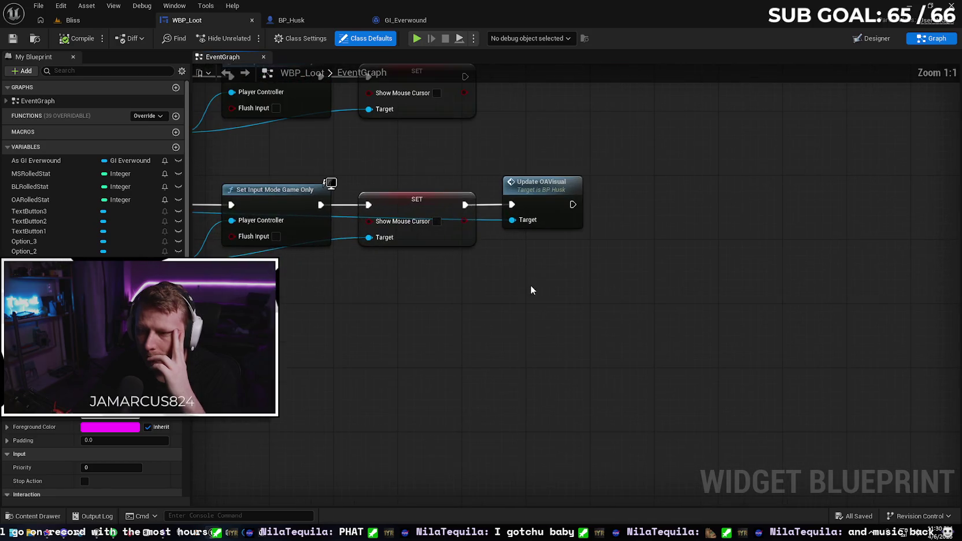
# Step: Pan WBP_Loot's graph to Update OAVisual, then add a new variable to GI_Everwound
pyautogui.moveTo(530, 288); pyautogui.dragTo(567, 283)
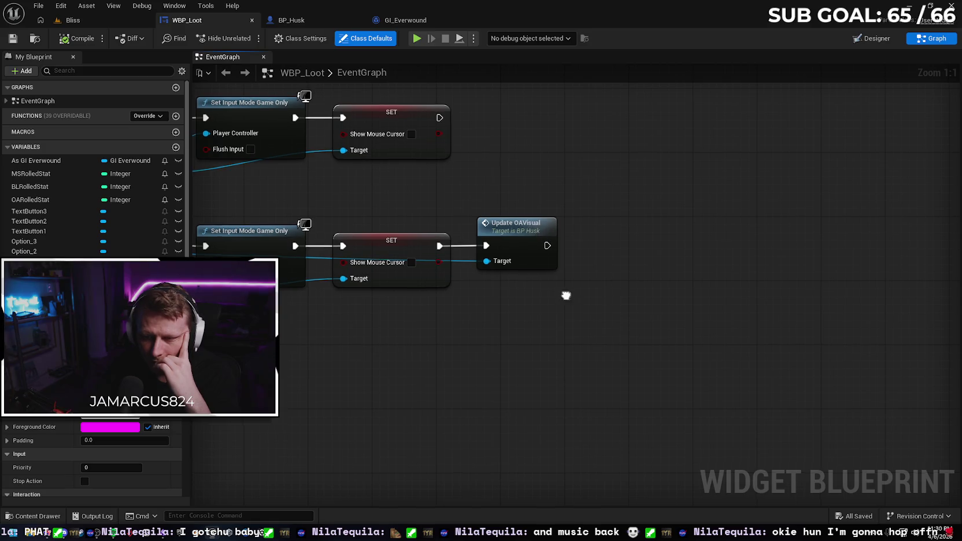
pyautogui.moveTo(564, 294)
pyautogui.mouseDown()
pyautogui.moveTo(587, 303)
pyautogui.moveTo(589, 314)
pyautogui.mouseUp()
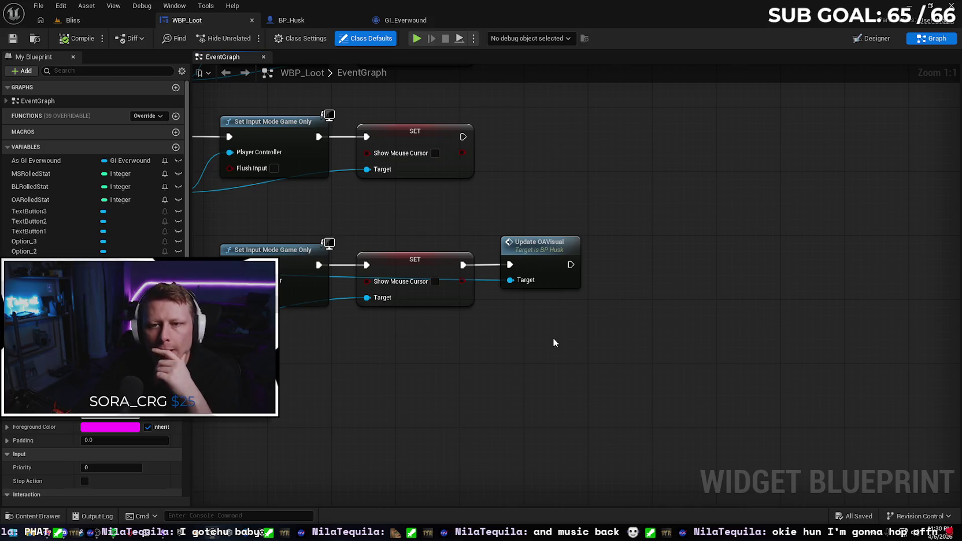
pyautogui.click(404, 20)
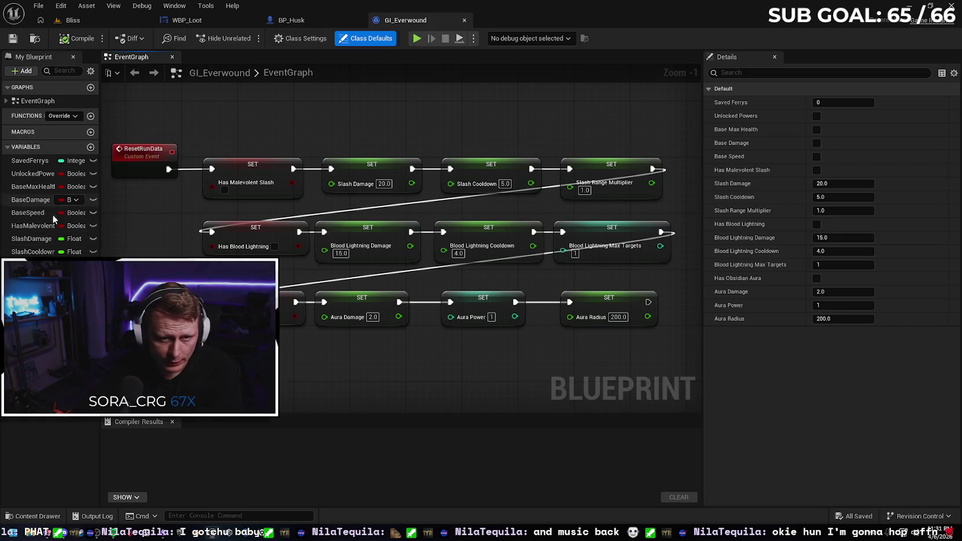
pyautogui.click(90, 147)
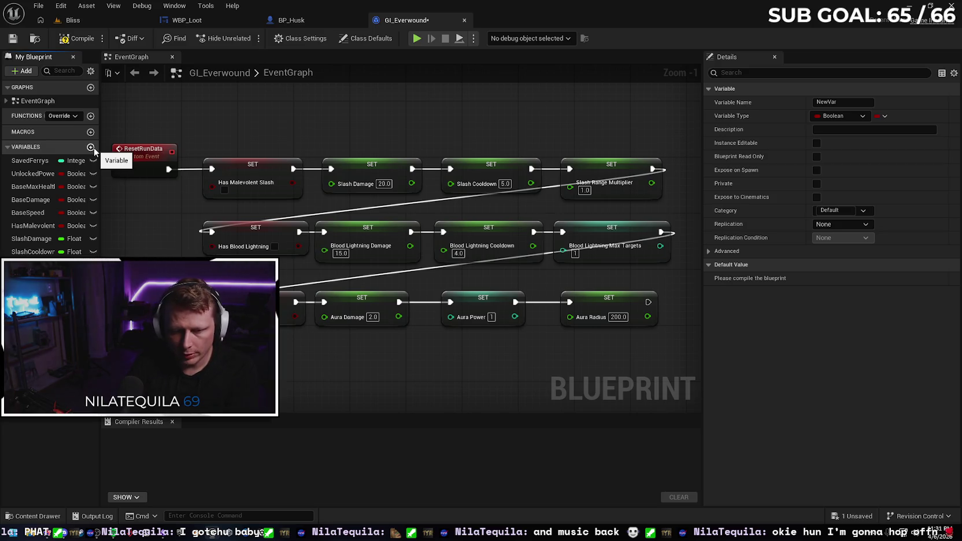
# Step: Inspect the Oa Radius variable's settings in BP_Husk
pyautogui.click(308, 18)
pyautogui.scroll(4, 283, 218)
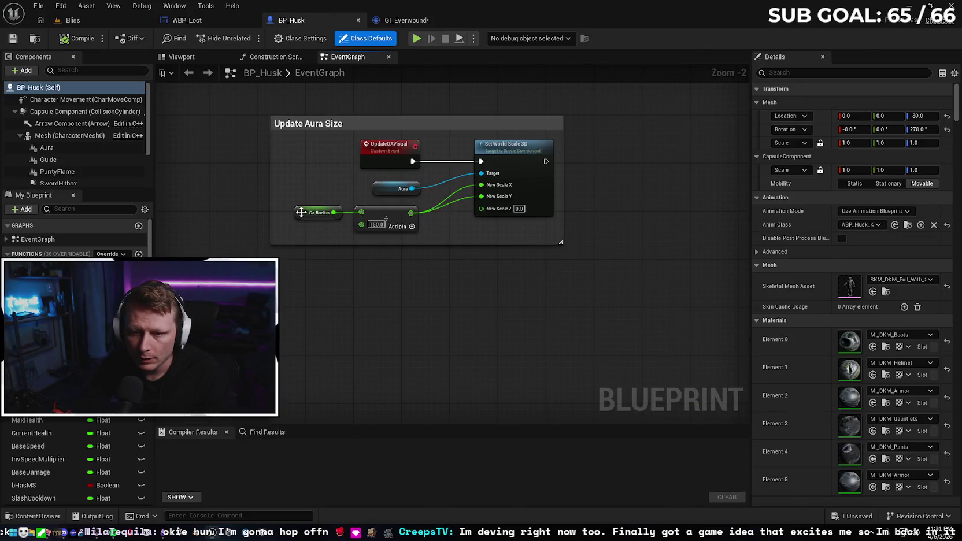
pyautogui.click(298, 215)
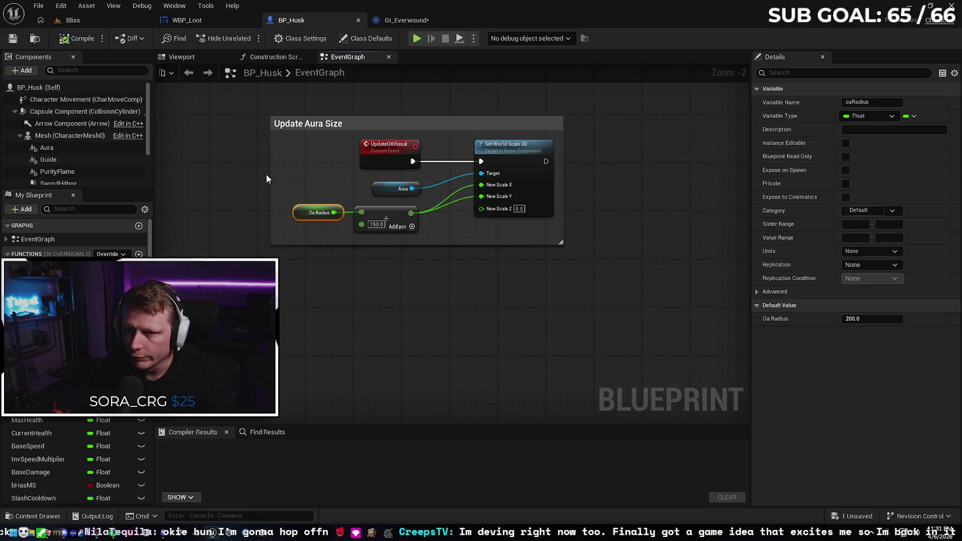
# Step: Make GI_Everwound's new variable a Float, then compile and save the blueprint
pyautogui.click(416, 21)
pyautogui.click(72, 160)
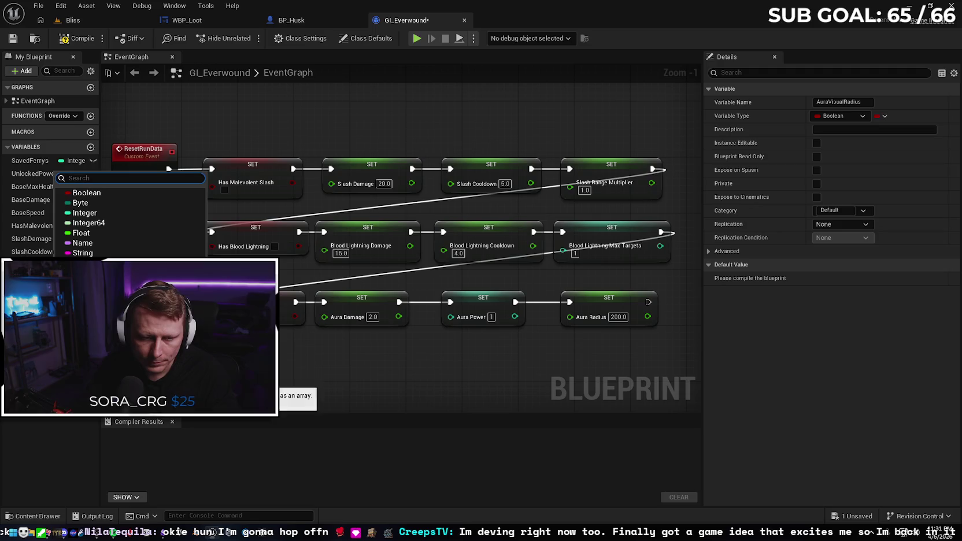
pyautogui.press('Escape')
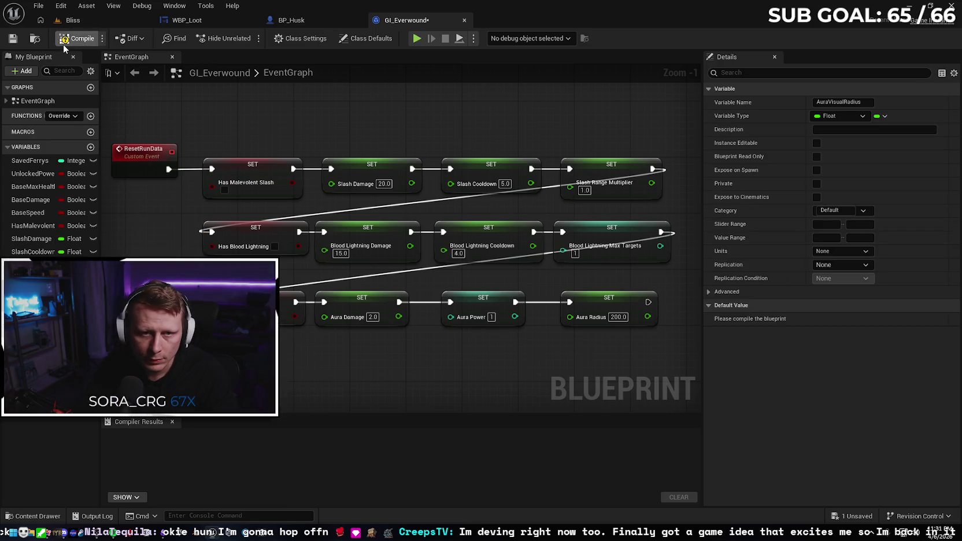
pyautogui.click(13, 38)
pyautogui.click(289, 20)
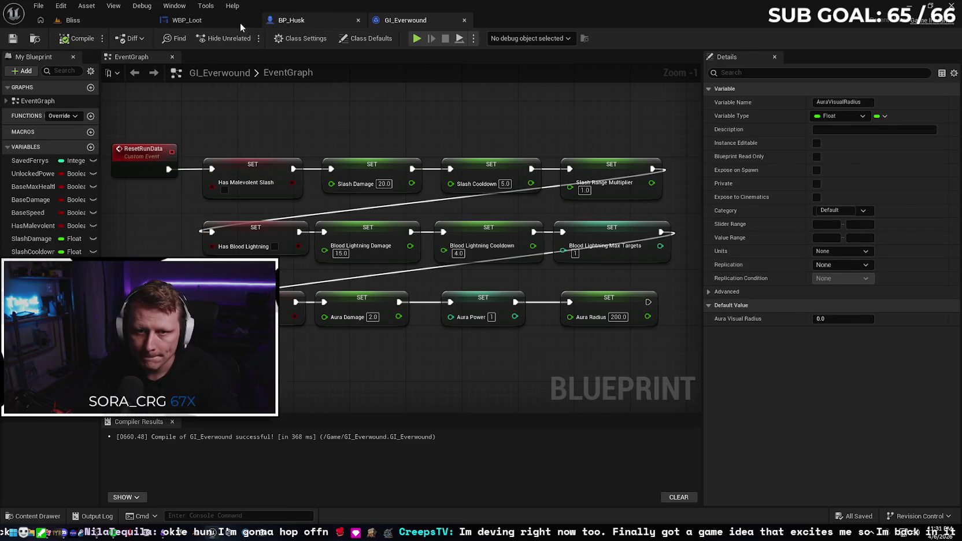
pyautogui.click(232, 19)
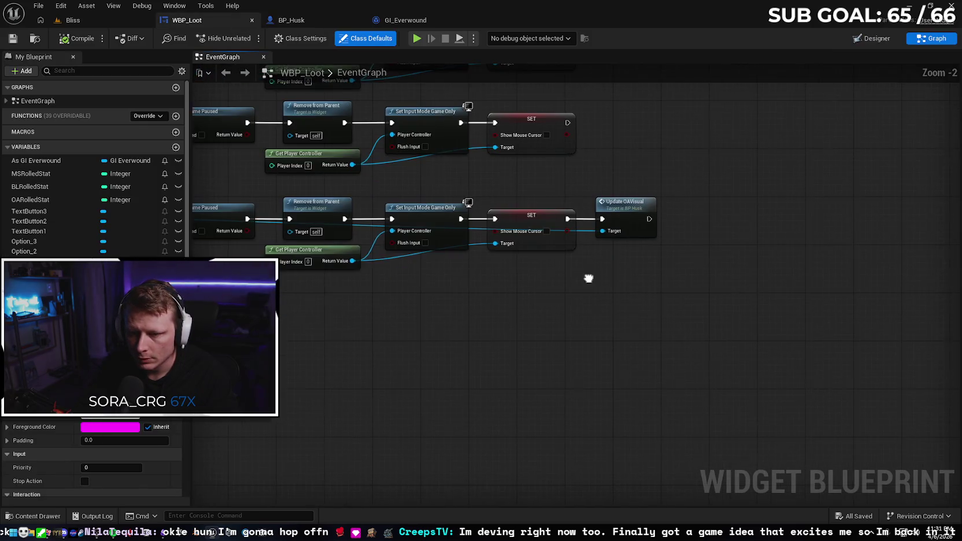
# Step: Select Update OAVisual in WBP_Loot and review the nearby Cast To GI_Everwound nodes
pyautogui.click(621, 204)
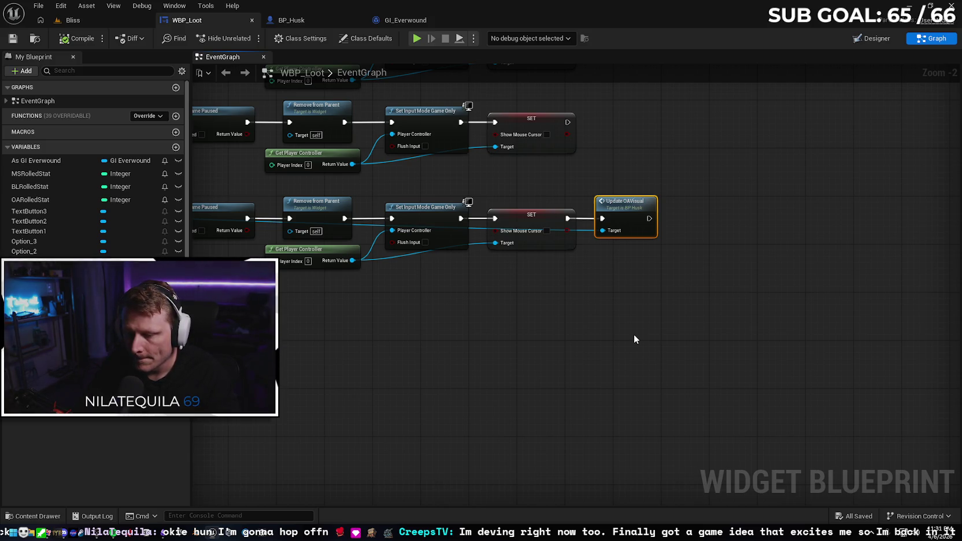
pyautogui.moveTo(634, 334)
pyautogui.mouseDown()
pyautogui.moveTo(588, 336)
pyautogui.moveTo(496, 312)
pyautogui.moveTo(774, 312)
pyautogui.moveTo(528, 328)
pyautogui.mouseUp()
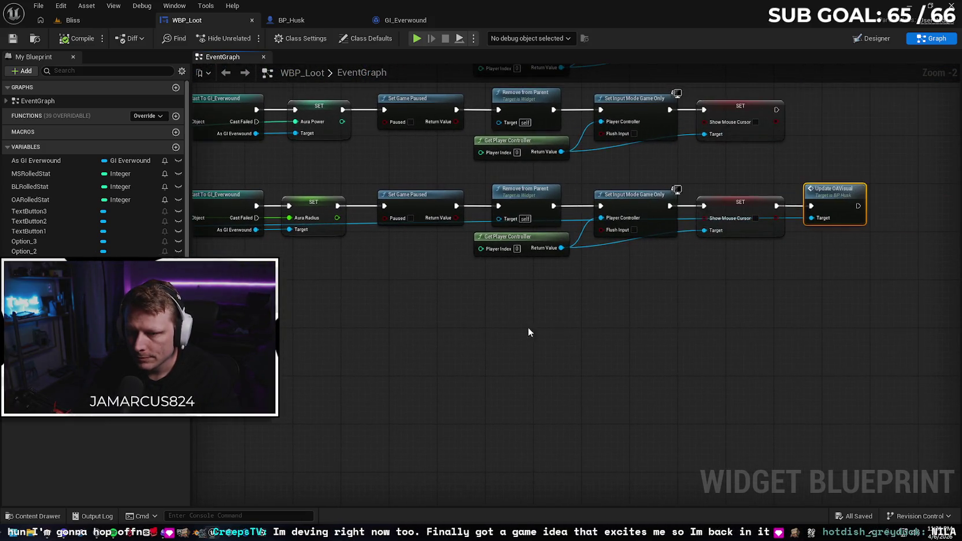
pyautogui.moveTo(702, 329); pyautogui.dragTo(517, 346)
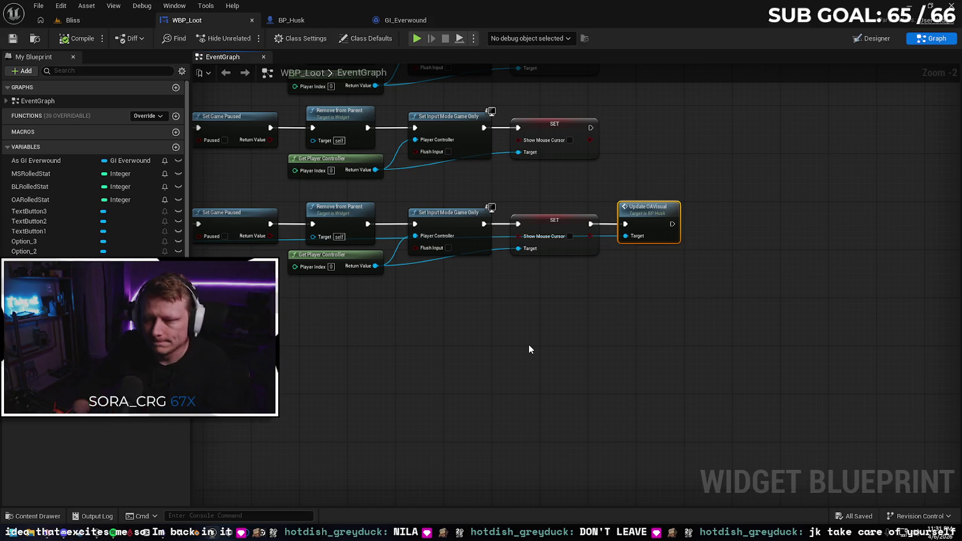
pyautogui.click(295, 20)
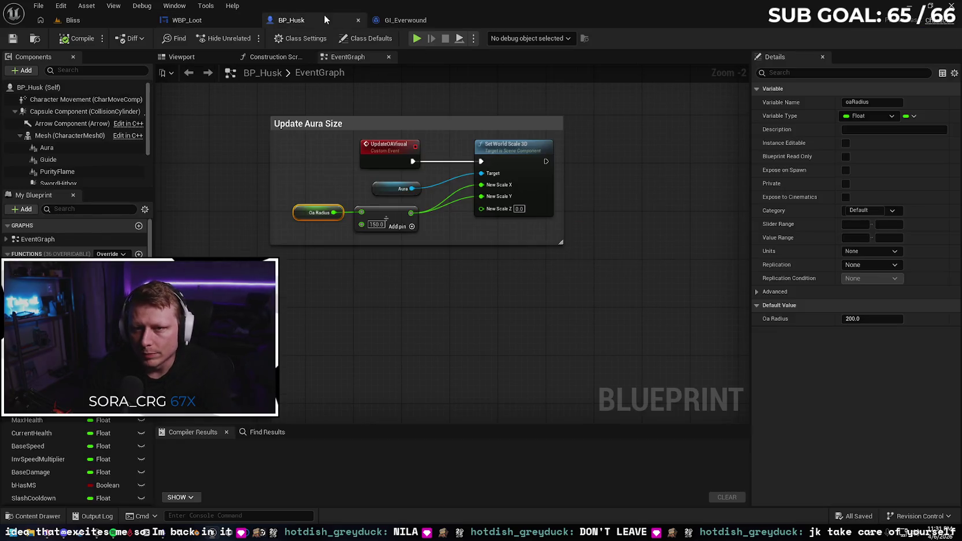
# Step: Widen BP_Husk's Update Aura Size comment box
pyautogui.scroll(2, 560, 240)
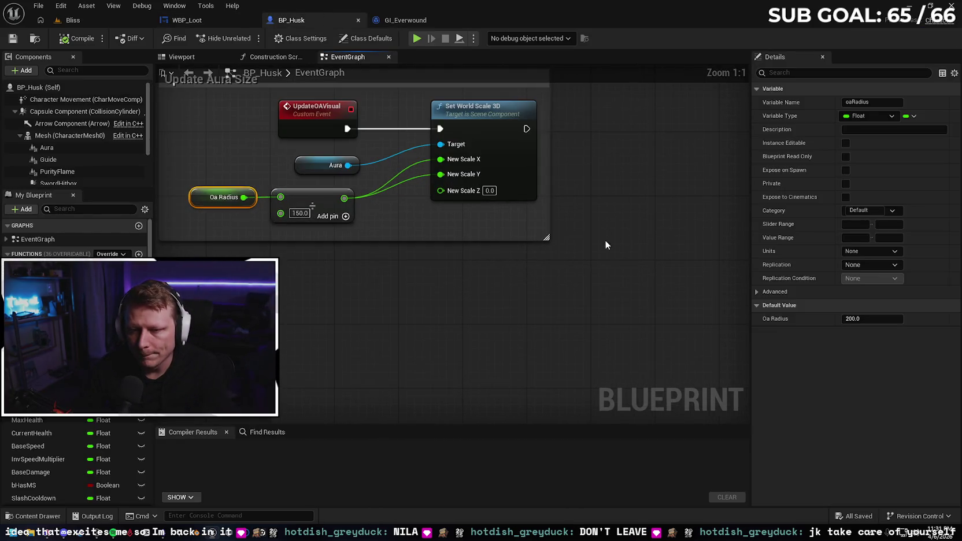
pyautogui.scroll(-1, 599, 257)
pyautogui.click(560, 283)
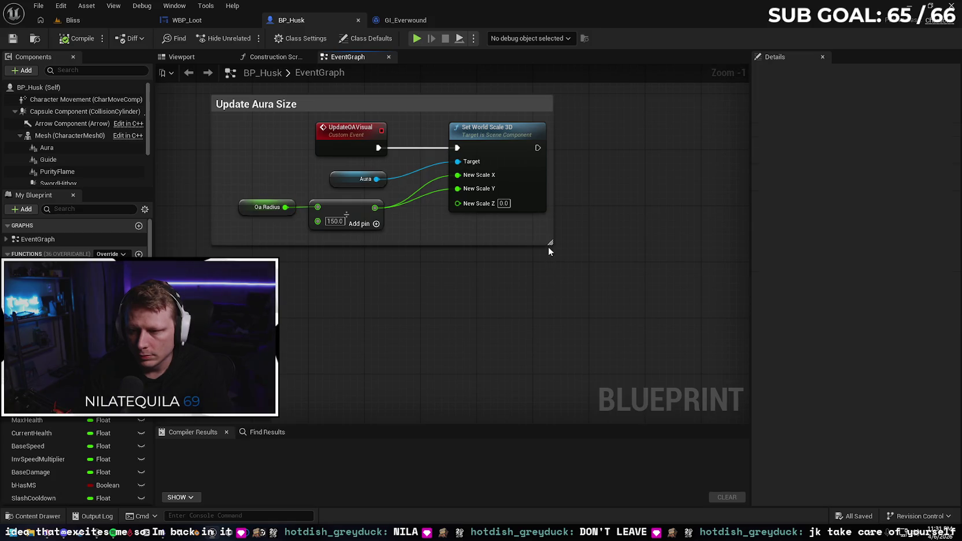
pyautogui.moveTo(551, 242)
pyautogui.mouseDown()
pyautogui.moveTo(633, 243)
pyautogui.moveTo(667, 257)
pyautogui.mouseUp()
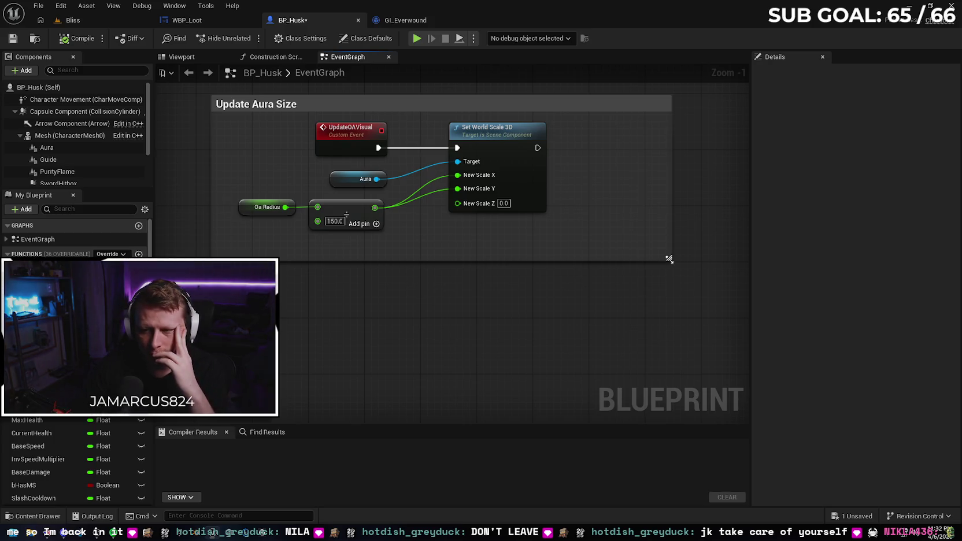
pyautogui.moveTo(668, 259); pyautogui.dragTo(711, 260)
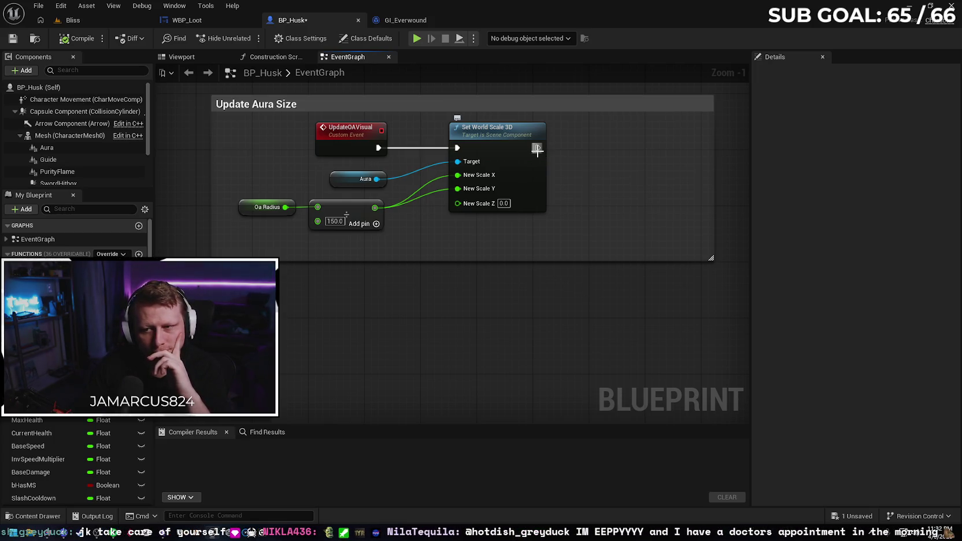
# Step: Add a Cast To GI_Everwound node after Set World Scale 3D and search for Get Game Instance
pyautogui.moveTo(537, 148); pyautogui.dragTo(578, 151)
pyautogui.write('ca')
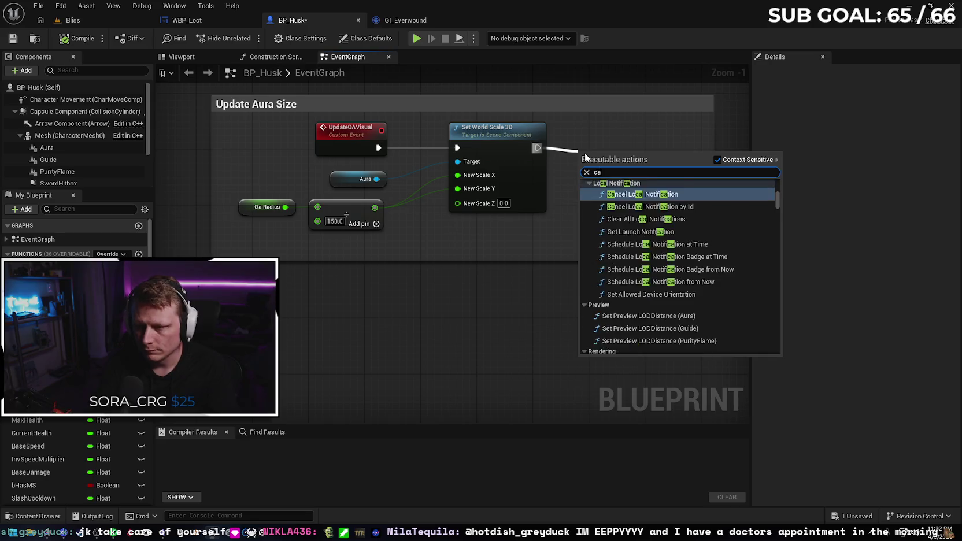
pyautogui.write('st to gi ever')
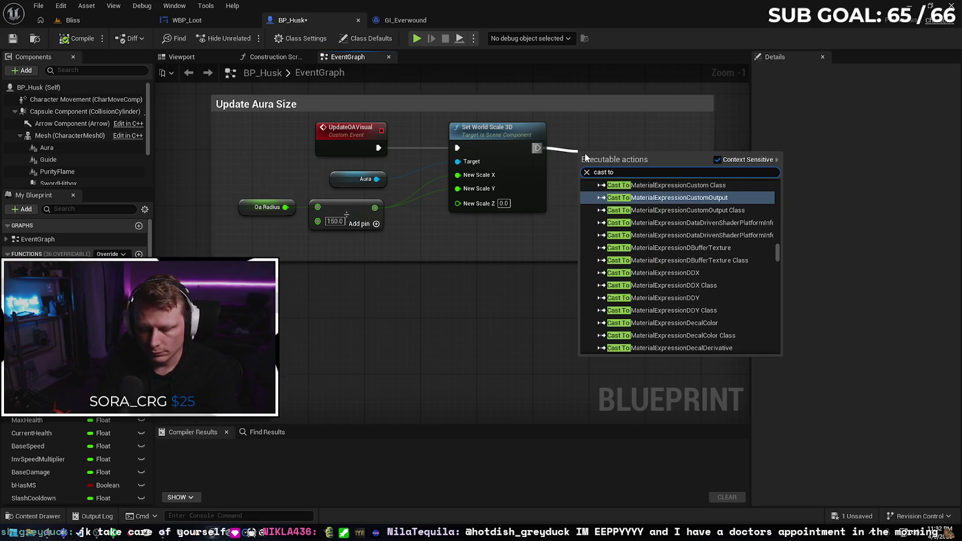
pyautogui.press('Return')
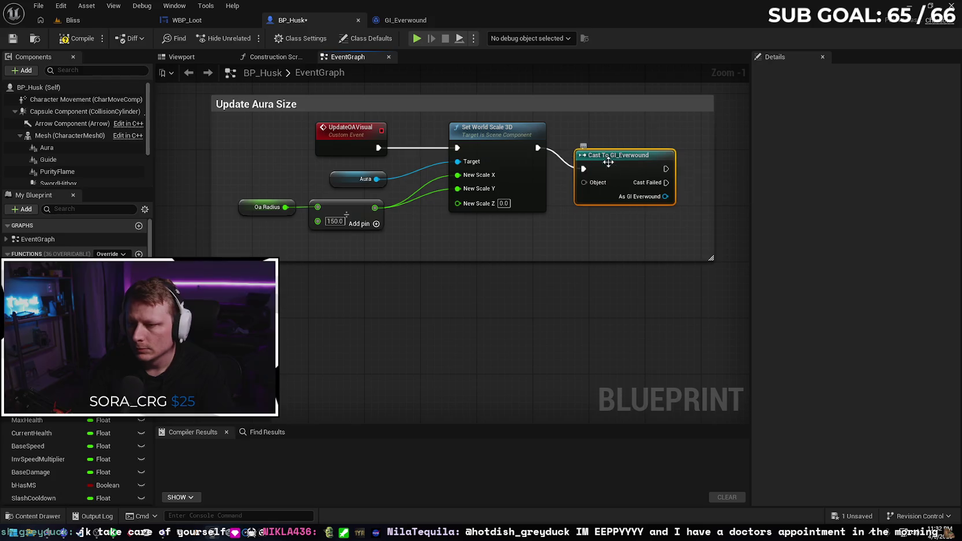
pyautogui.moveTo(565, 288); pyautogui.dragTo(641, 303)
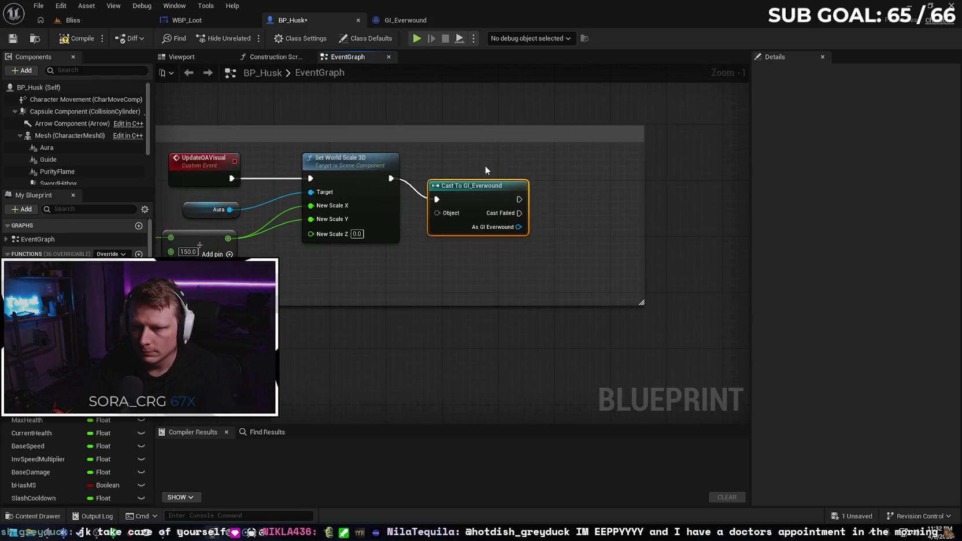
pyautogui.moveTo(495, 190); pyautogui.dragTo(524, 170)
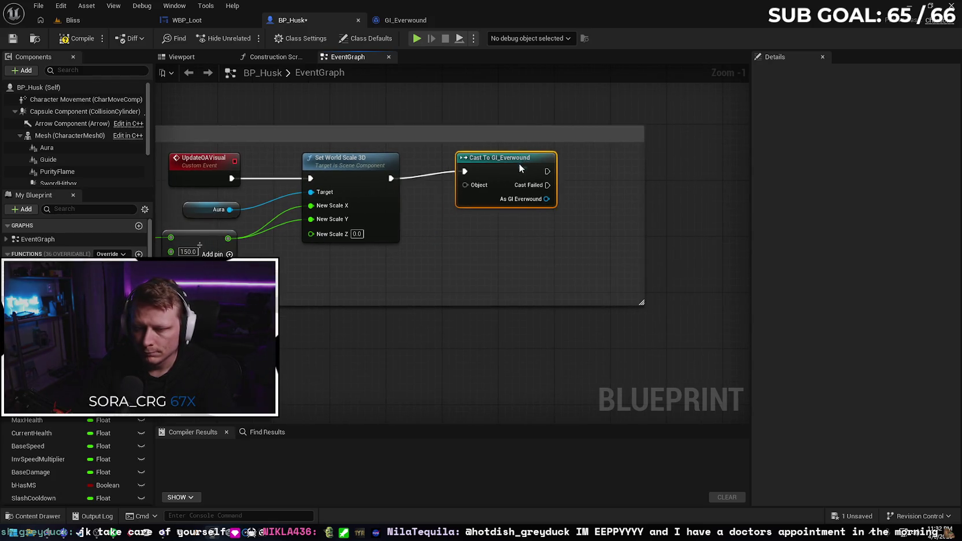
pyautogui.rightClick(436, 271)
pyautogui.write('get game i')
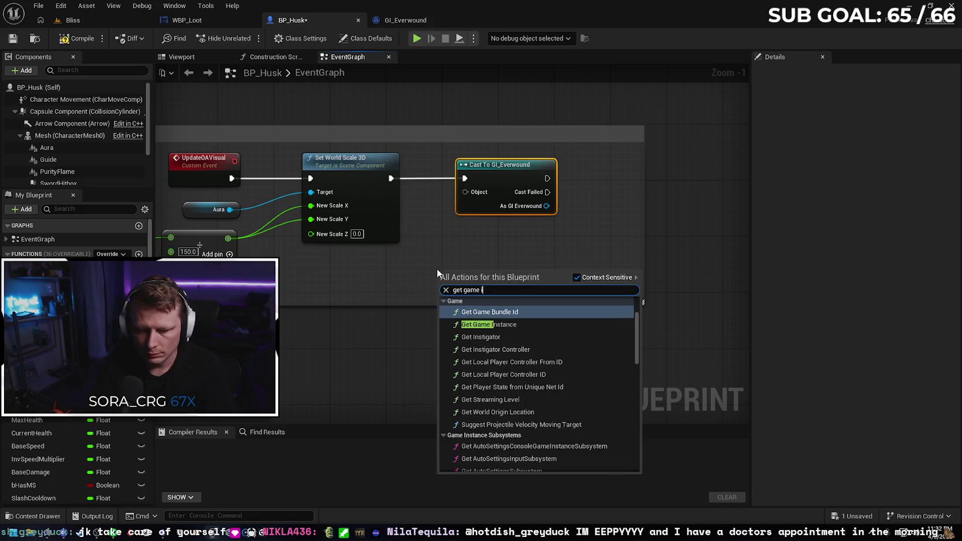
pyautogui.write('n')
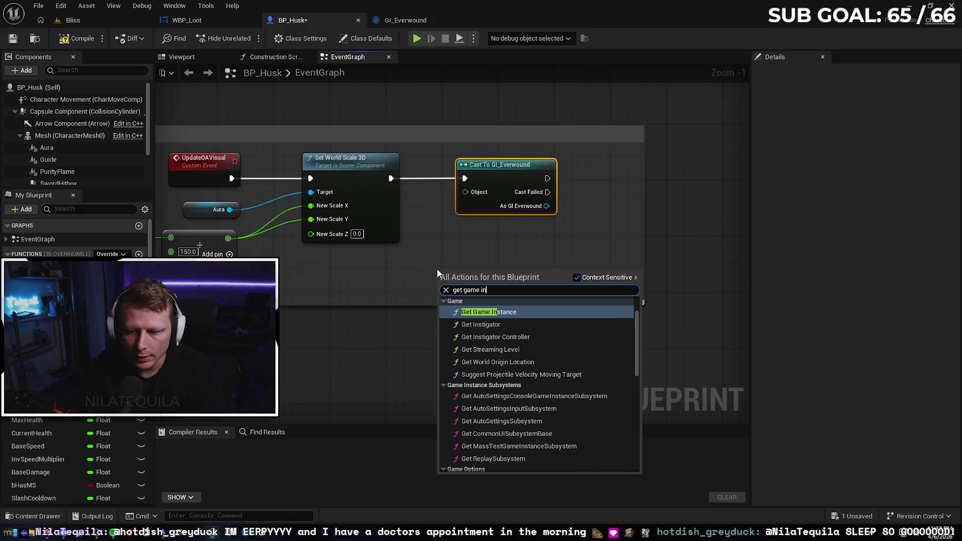
# Step: Place a Get Game Instance node beneath the Cast To GI_Everwound node
pyautogui.press('Return')
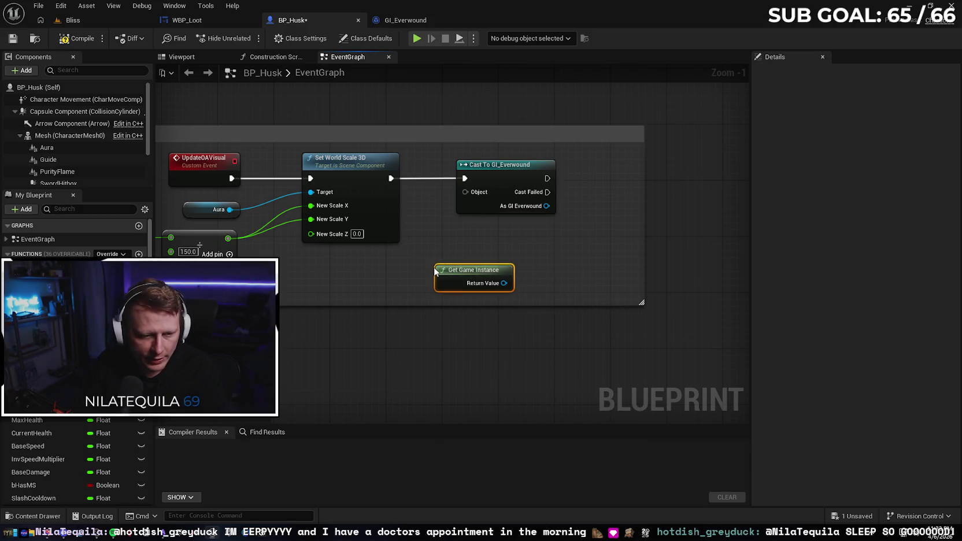
pyautogui.moveTo(462, 272)
pyautogui.mouseDown()
pyautogui.moveTo(469, 225)
pyautogui.moveTo(484, 223)
pyautogui.moveTo(464, 193)
pyautogui.mouseUp()
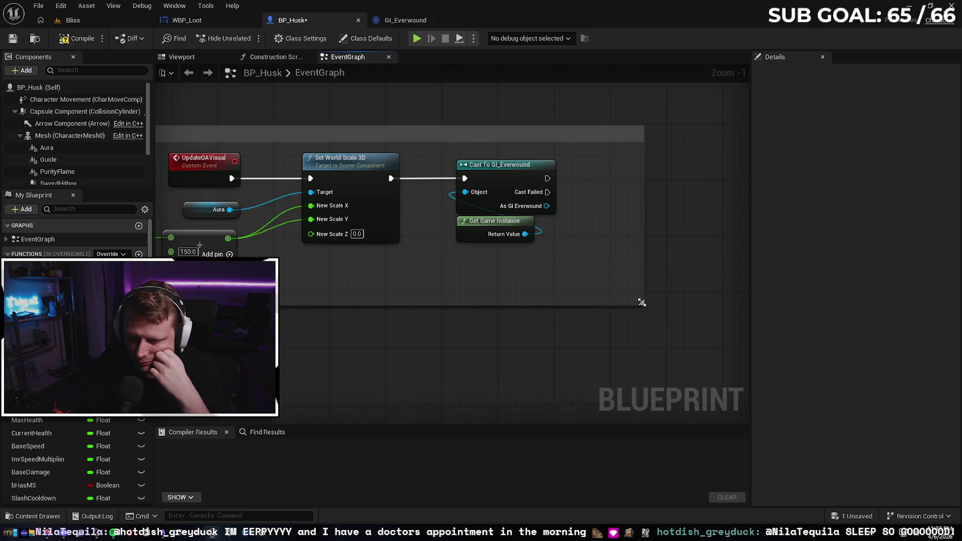
pyautogui.moveTo(642, 302); pyautogui.dragTo(670, 326)
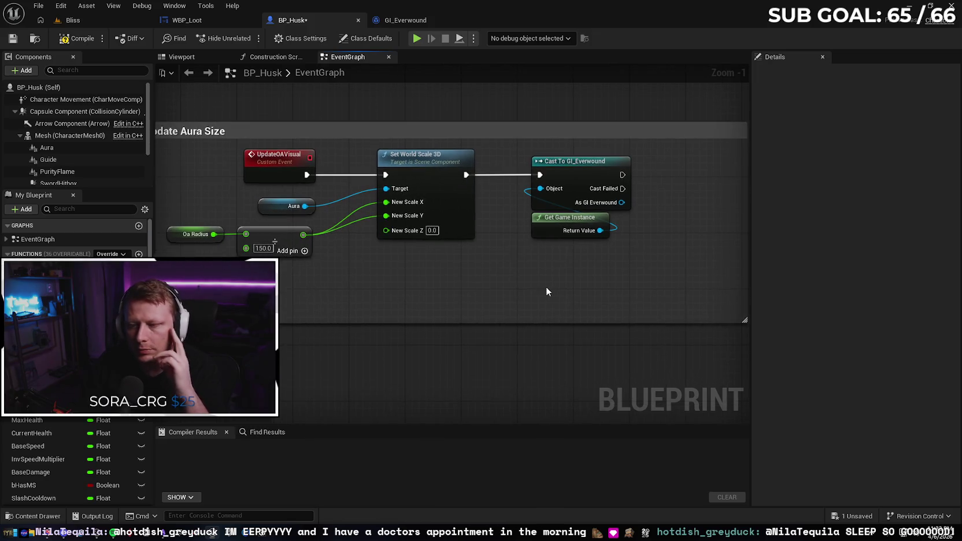
pyautogui.moveTo(546, 286)
pyautogui.mouseDown()
pyautogui.moveTo(489, 281)
pyautogui.moveTo(508, 312)
pyautogui.mouseUp()
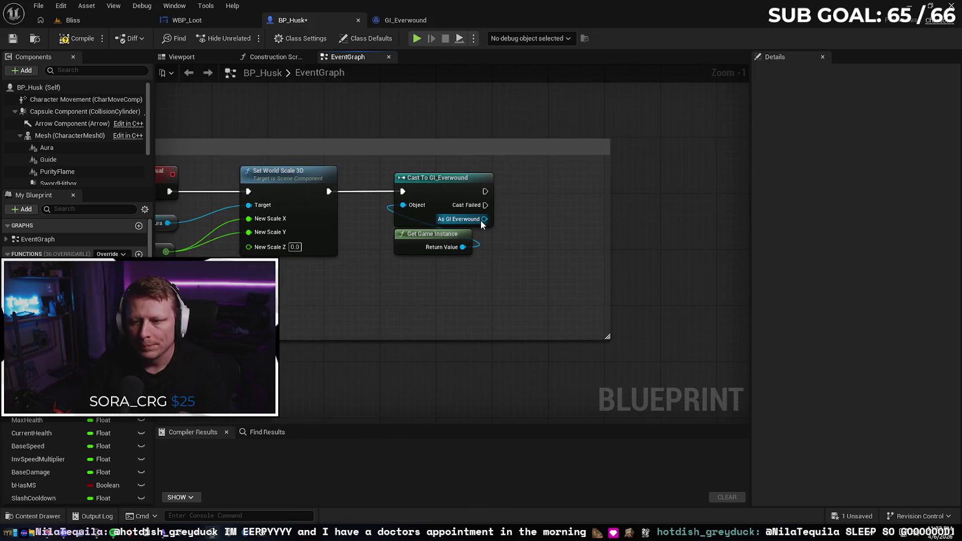
# Step: Add a SET Aura Visual Radius node from the As GI Everwound output
pyautogui.moveTo(484, 219); pyautogui.dragTo(544, 220)
pyautogui.write('set aura')
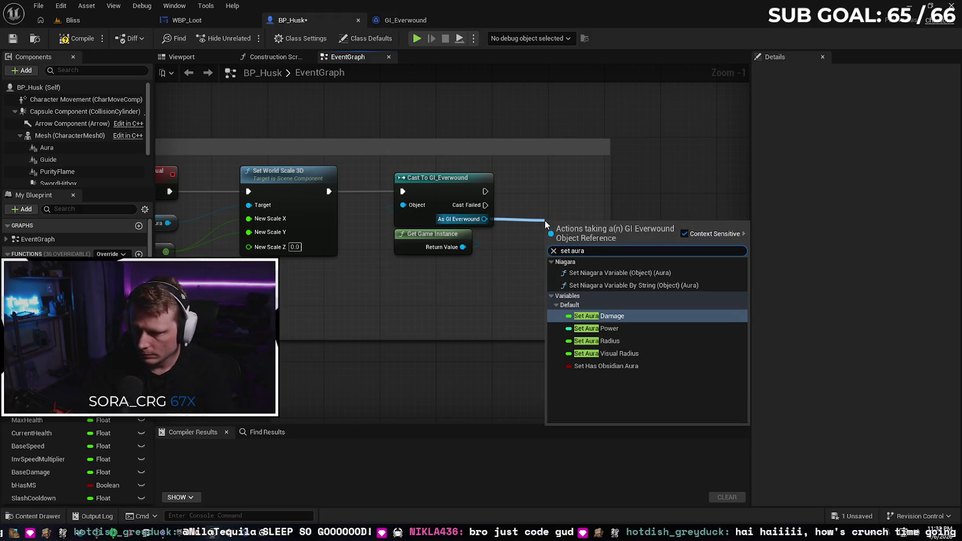
pyautogui.click(605, 353)
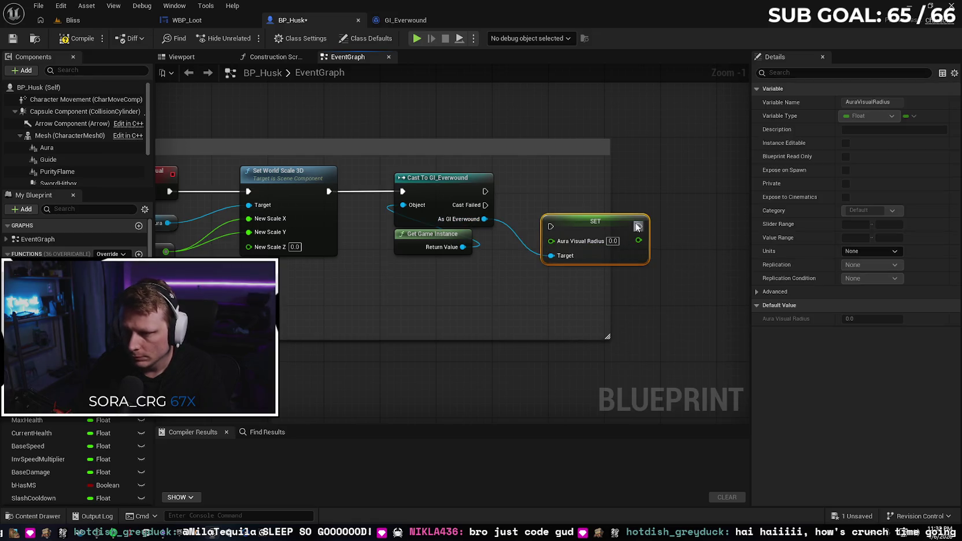
pyautogui.moveTo(617, 220)
pyautogui.mouseDown()
pyautogui.moveTo(597, 185)
pyautogui.moveTo(596, 197)
pyautogui.moveTo(589, 189)
pyautogui.mouseUp()
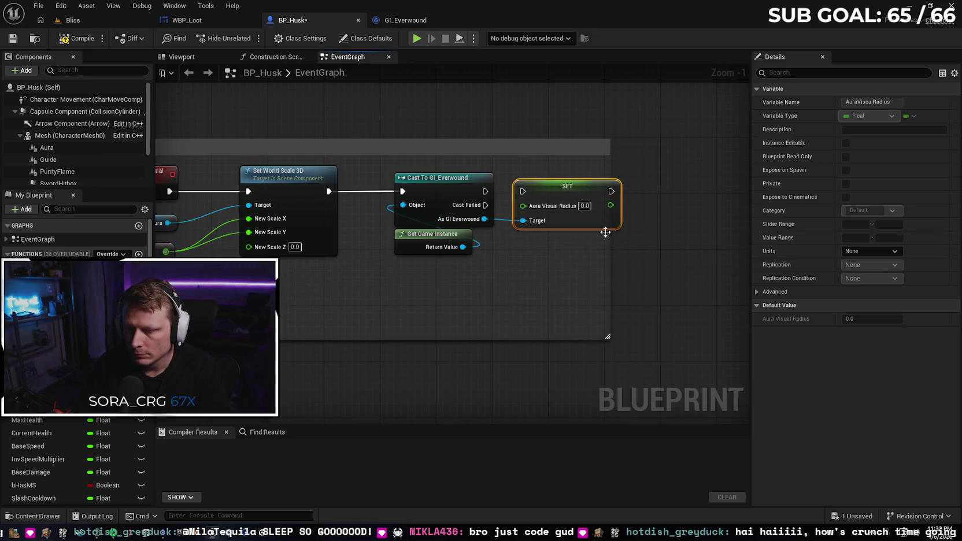
pyautogui.moveTo(607, 336); pyautogui.dragTo(677, 343)
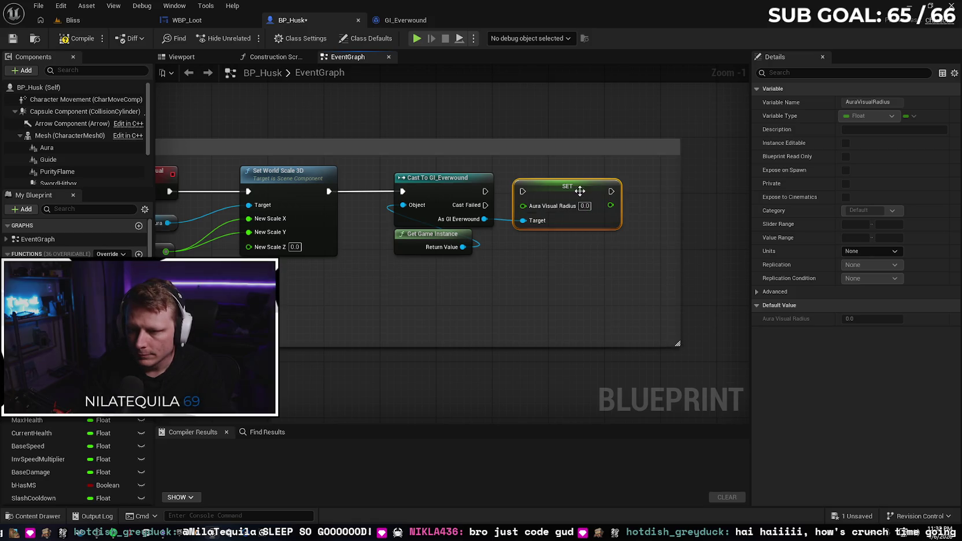
pyautogui.moveTo(582, 192); pyautogui.dragTo(589, 192)
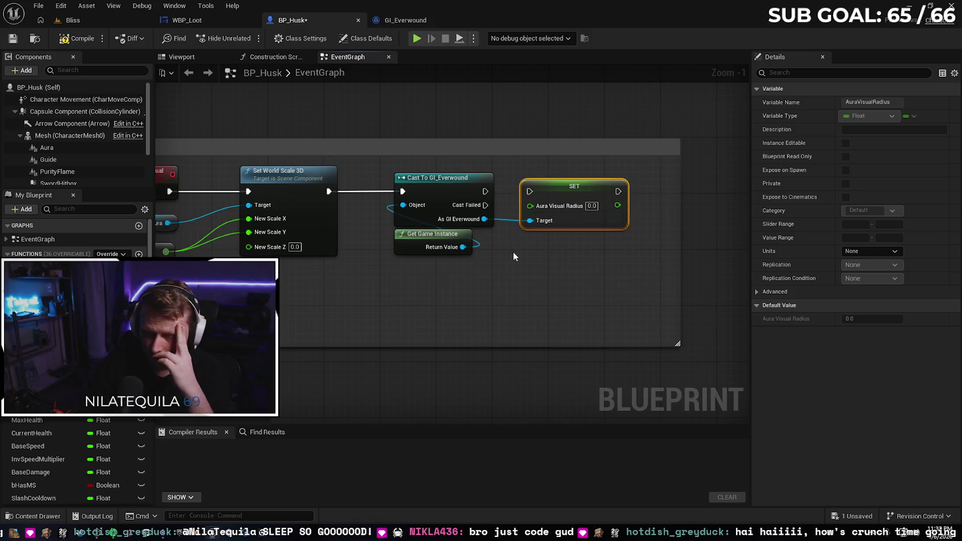
# Step: Run SET after the cast, feed it the summed radius, then compile and save BP_Husk
pyautogui.moveTo(485, 192); pyautogui.dragTo(529, 191)
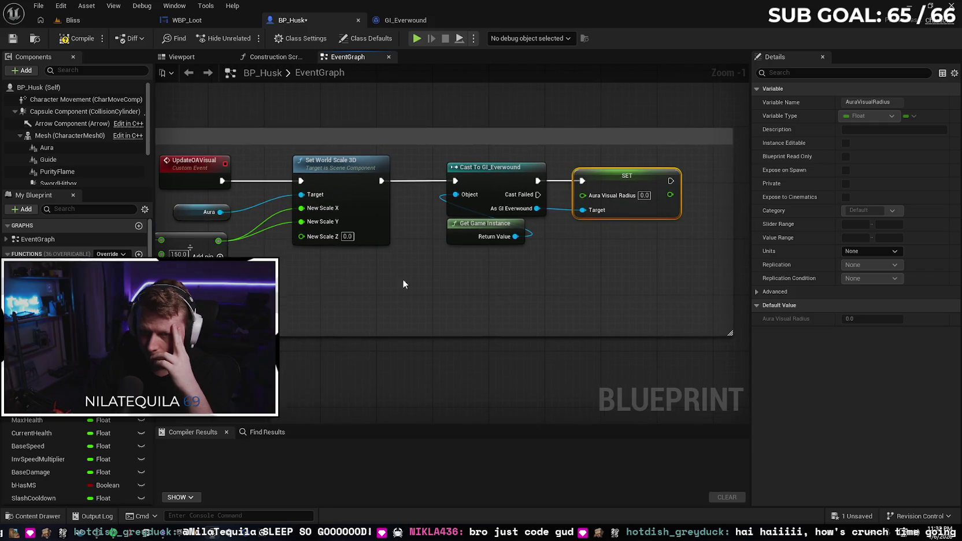
pyautogui.moveTo(218, 240)
pyautogui.mouseDown()
pyautogui.moveTo(398, 313)
pyautogui.moveTo(581, 196)
pyautogui.mouseUp()
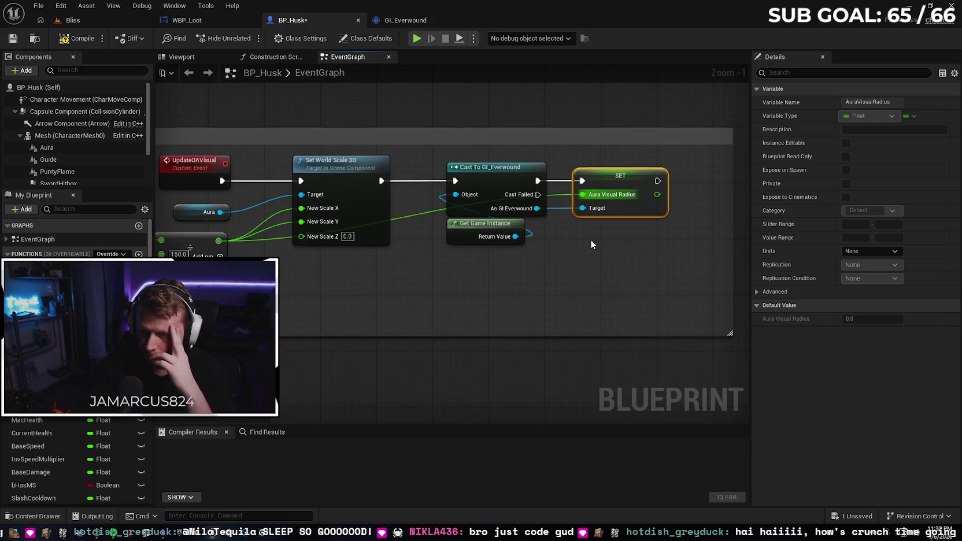
pyautogui.moveTo(624, 284); pyautogui.dragTo(562, 283)
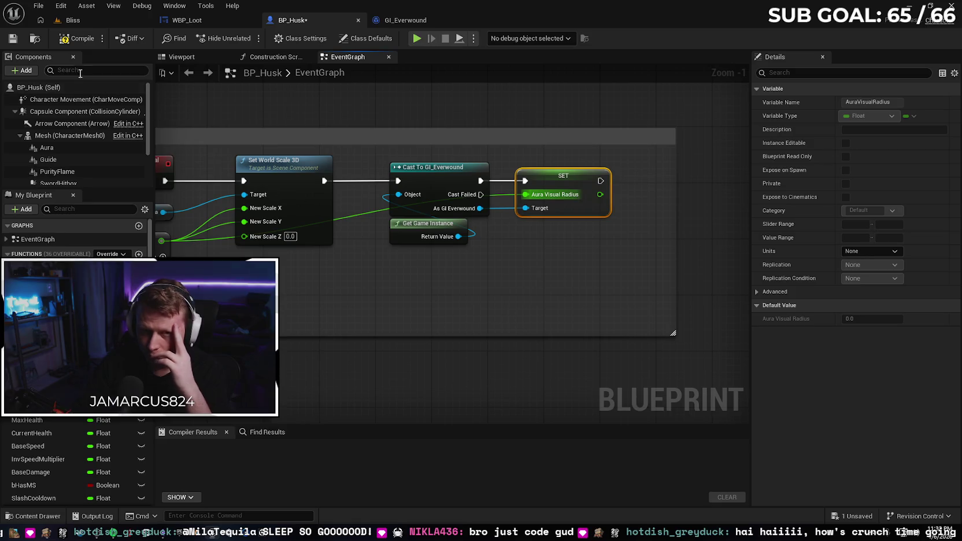
pyautogui.click(79, 38)
pyautogui.click(12, 41)
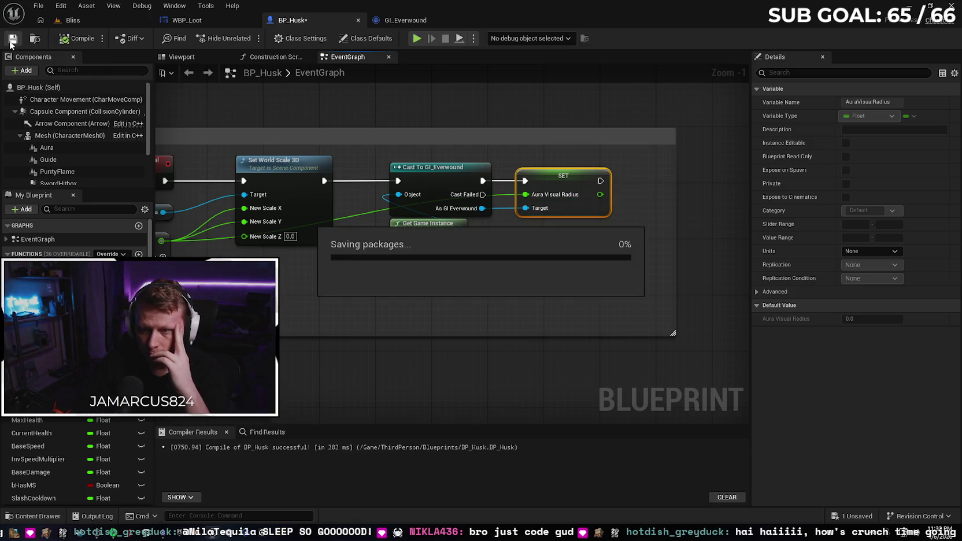
# Step: Add a Get Aura Visual Radius node from As GI Everwound in the Game Instance Load group
pyautogui.scroll(-5, 384, 293)
pyautogui.moveTo(385, 288); pyautogui.dragTo(429, 96)
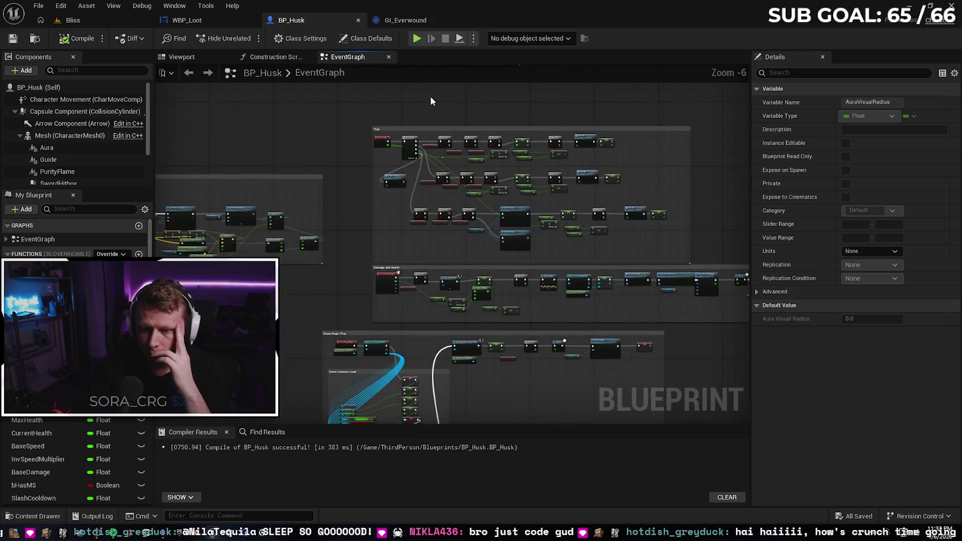
pyautogui.scroll(4, 519, 222)
pyautogui.scroll(-1, 516, 224)
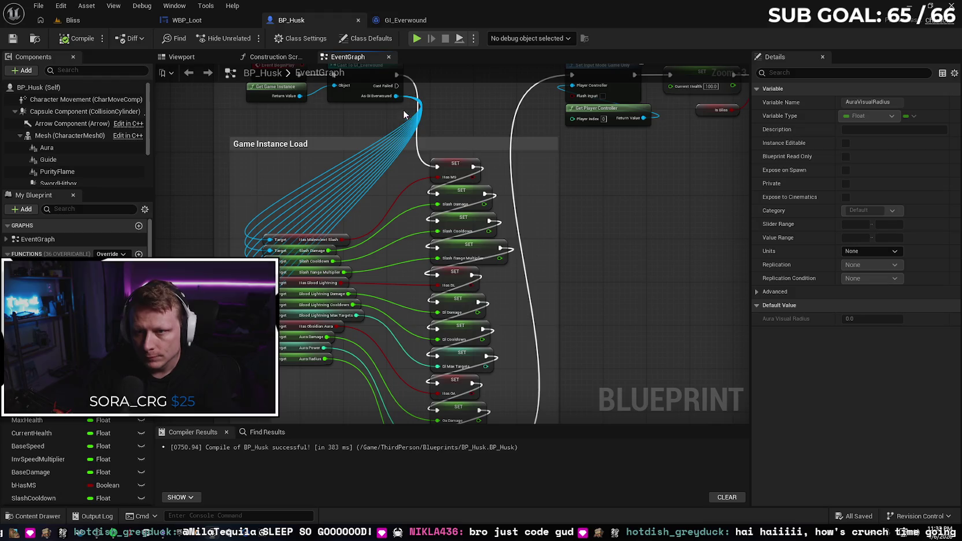
pyautogui.moveTo(397, 98)
pyautogui.mouseDown()
pyautogui.moveTo(386, 231)
pyautogui.moveTo(346, 242)
pyautogui.moveTo(267, 181)
pyautogui.mouseUp()
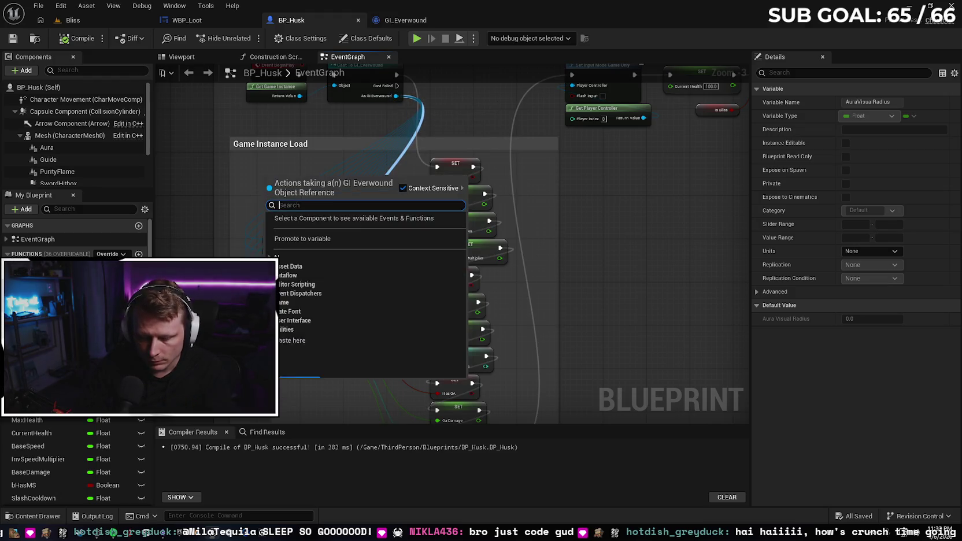
pyautogui.write('get aur')
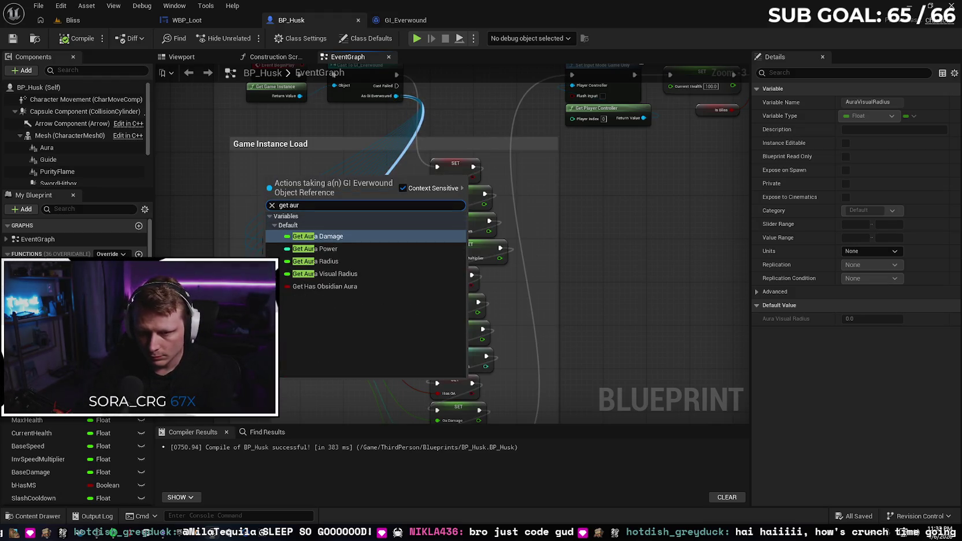
pyautogui.press('Down')
pyautogui.press('Down')
pyautogui.press('Down')
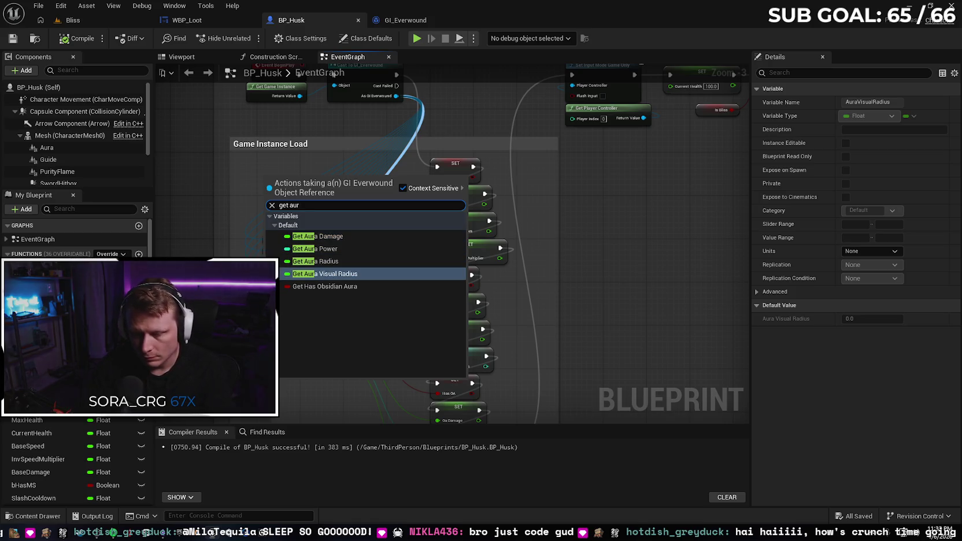
pyautogui.press('Return')
pyautogui.moveTo(293, 386)
pyautogui.mouseDown()
pyautogui.moveTo(298, 297)
pyautogui.moveTo(341, 239)
pyautogui.mouseUp()
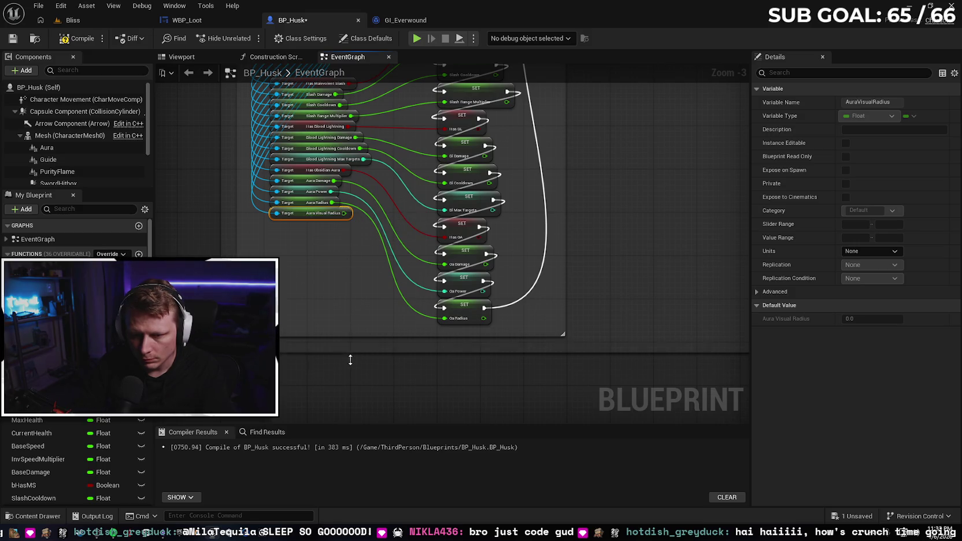
# Step: Enlarge the Game Instance Load comment and wire Aura Visual Radius into a new SET Aura Visual Radius node
pyautogui.moveTo(344, 335); pyautogui.dragTo(345, 362)
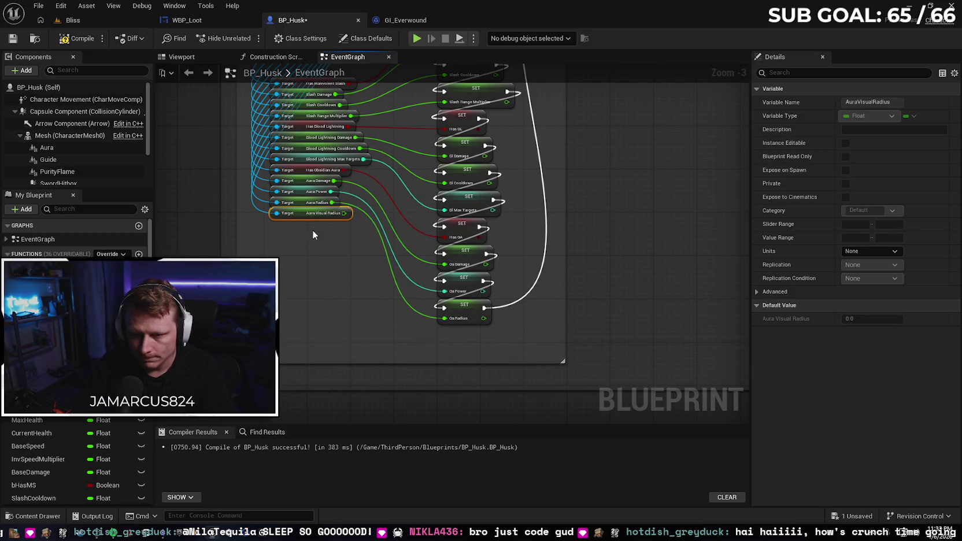
pyautogui.moveTo(344, 213)
pyautogui.mouseDown()
pyautogui.moveTo(343, 272)
pyautogui.moveTo(438, 337)
pyautogui.mouseUp()
pyautogui.write('set')
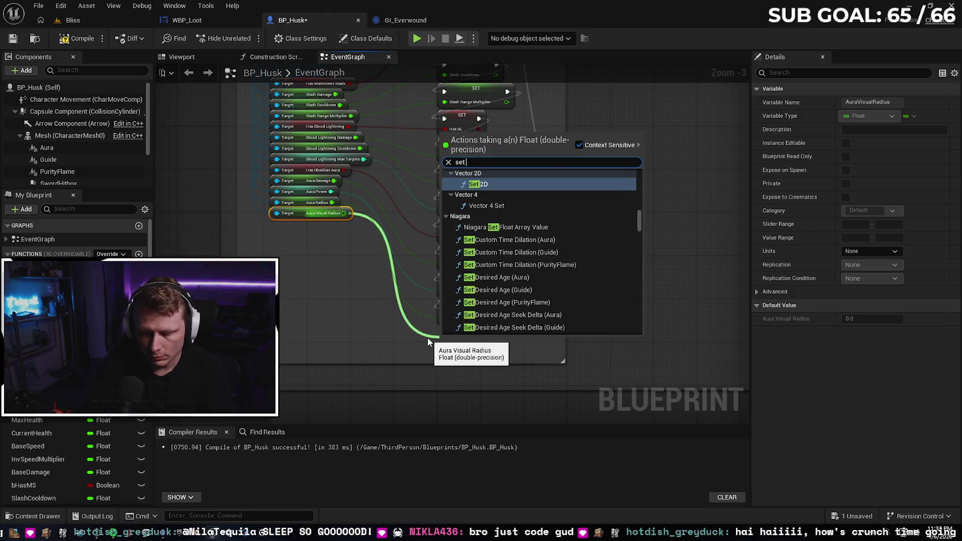
pyautogui.write(' aura')
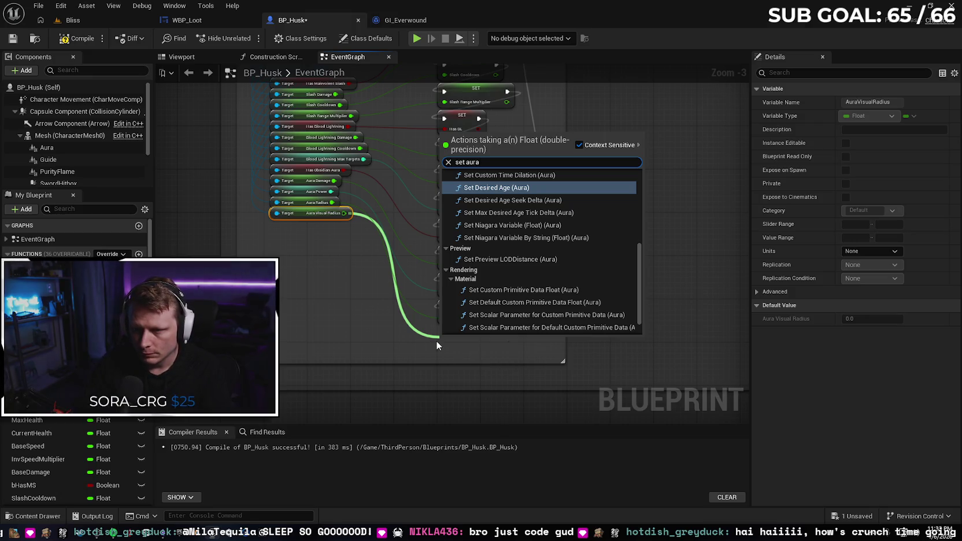
pyautogui.write('vis')
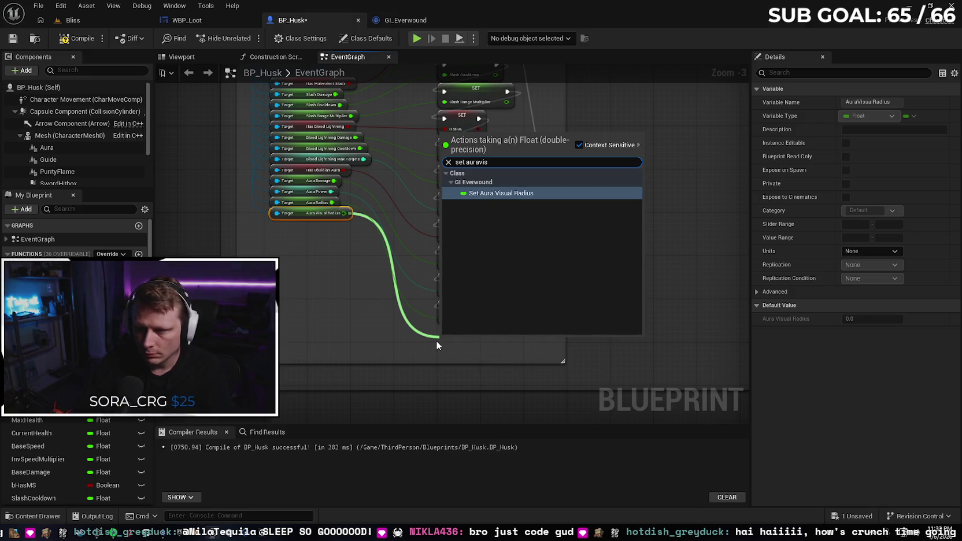
pyautogui.click(538, 193)
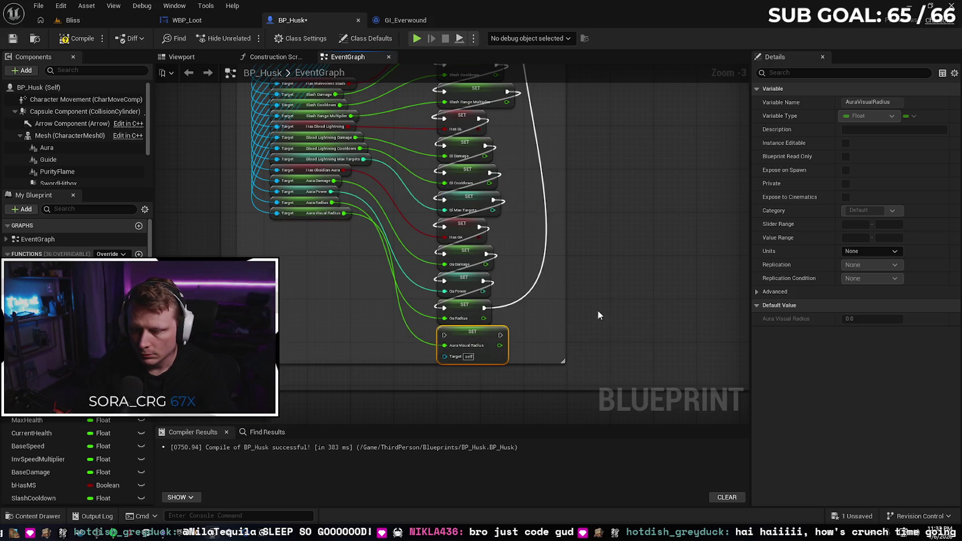
pyautogui.click(673, 313)
pyautogui.scroll(-4, 609, 253)
pyautogui.scroll(2, 574, 266)
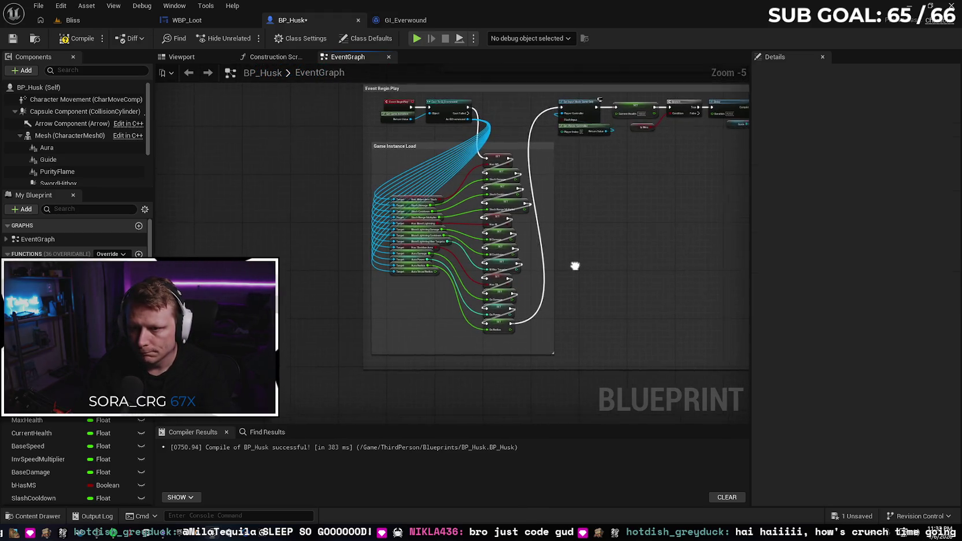
pyautogui.moveTo(575, 266); pyautogui.dragTo(581, 234)
pyautogui.scroll(2, 567, 270)
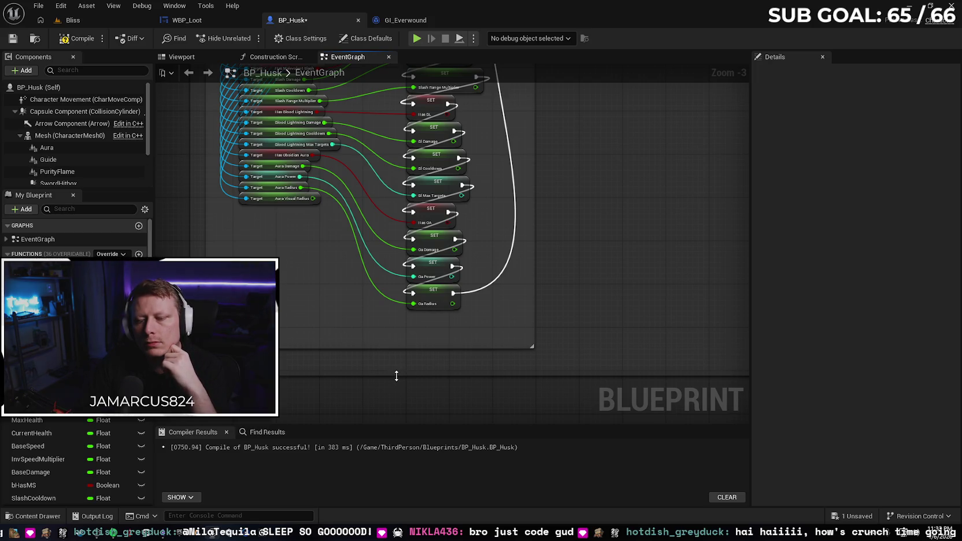
# Step: Pan and zoom BP_Husk's graph across the Tick and Game Instance Load groups
pyautogui.moveTo(396, 374); pyautogui.dragTo(396, 392)
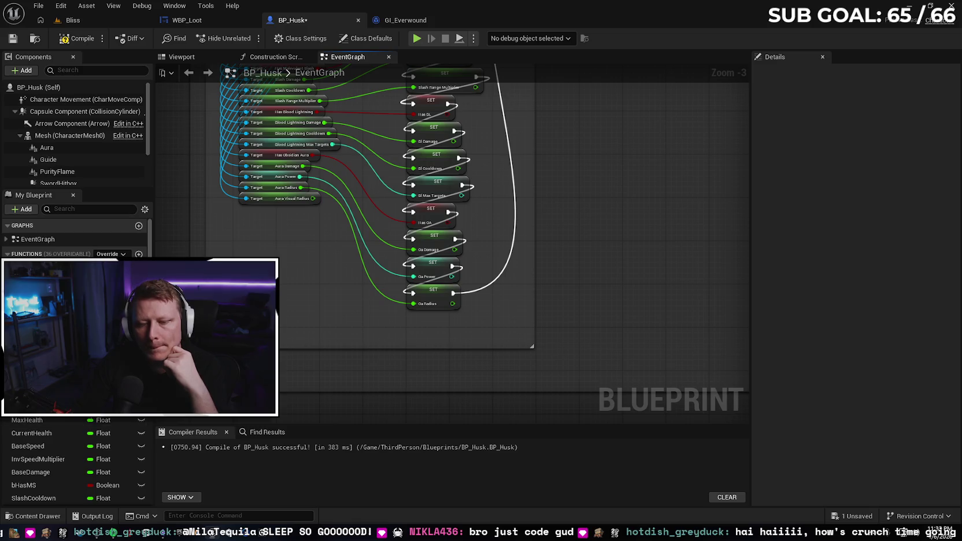
pyautogui.scroll(-10, 55, 425)
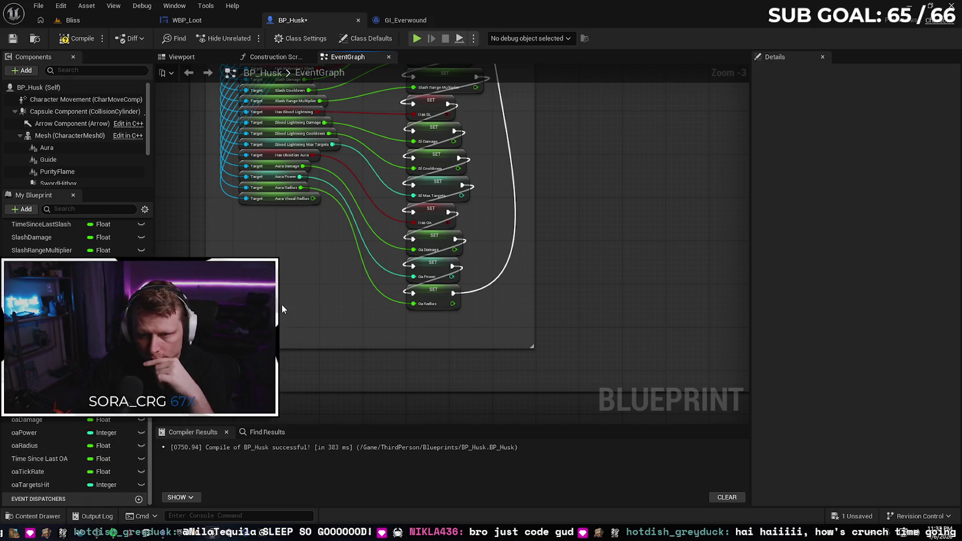
pyautogui.scroll(-1, 282, 304)
pyautogui.moveTo(282, 304)
pyautogui.mouseDown()
pyautogui.moveTo(341, 413)
pyautogui.moveTo(399, 296)
pyautogui.moveTo(370, 297)
pyautogui.moveTo(321, 202)
pyautogui.moveTo(320, 269)
pyautogui.moveTo(323, 116)
pyautogui.mouseUp()
pyautogui.scroll(-2, 334, 297)
pyautogui.scroll(4, 396, 297)
pyautogui.scroll(-3, 375, 298)
pyautogui.scroll(3, 347, 289)
pyautogui.moveTo(327, 398); pyautogui.dragTo(328, 210)
pyautogui.scroll(-3, 327, 210)
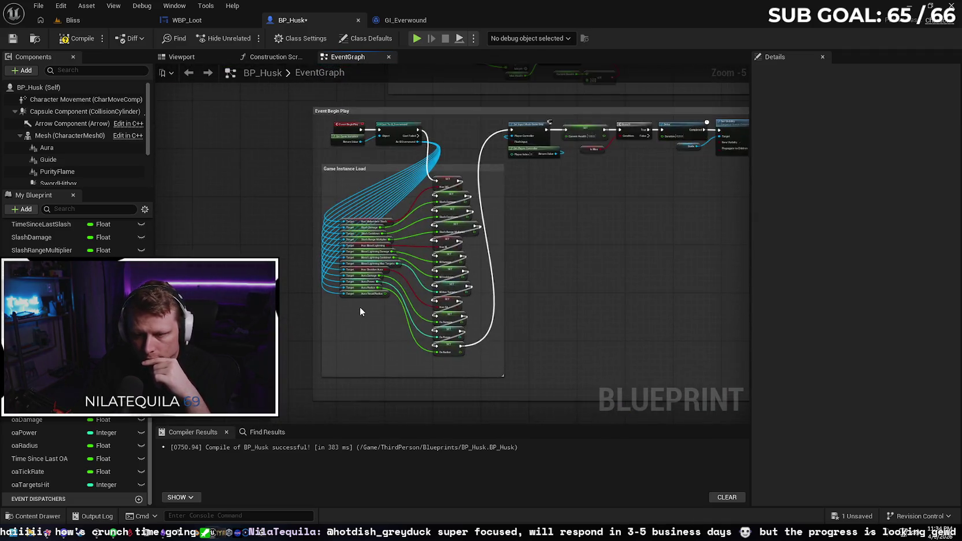
pyautogui.scroll(3, 360, 306)
# Step: Pan over to the Update Aura Size cast, SET and Oa Radius nodes
pyautogui.moveTo(357, 306)
pyautogui.mouseDown()
pyautogui.moveTo(343, 322)
pyautogui.moveTo(322, 313)
pyautogui.mouseUp()
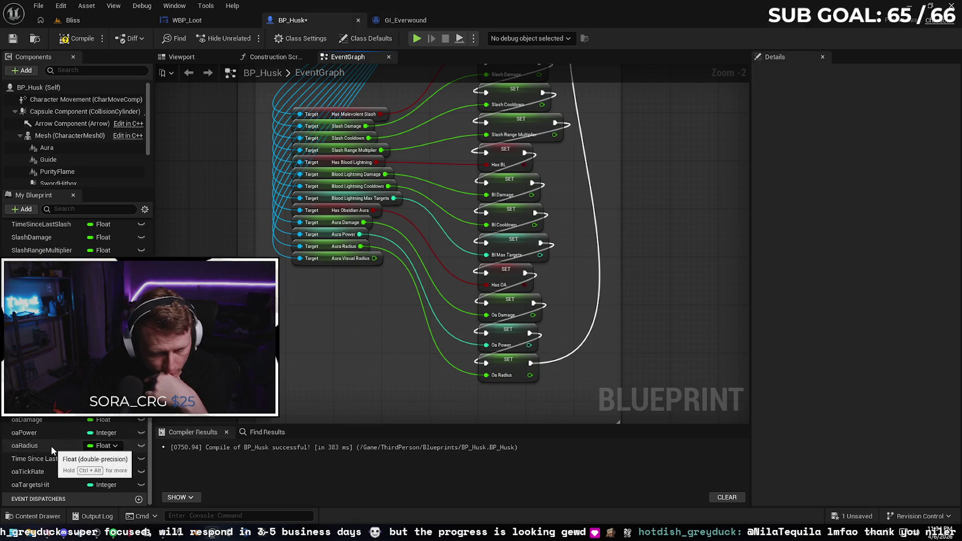
pyautogui.moveTo(259, 313); pyautogui.dragTo(308, 359)
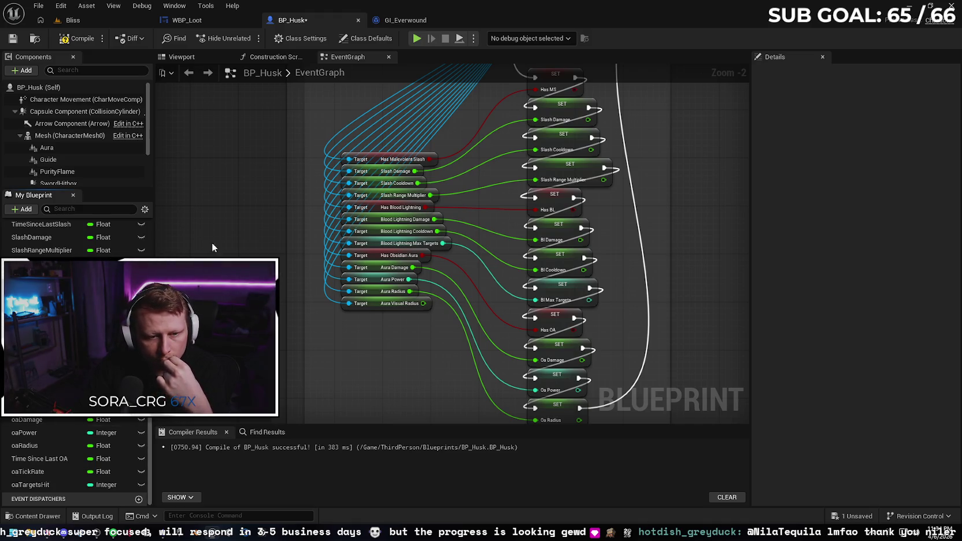
pyautogui.scroll(-2, 258, 175)
pyautogui.scroll(3, 323, 219)
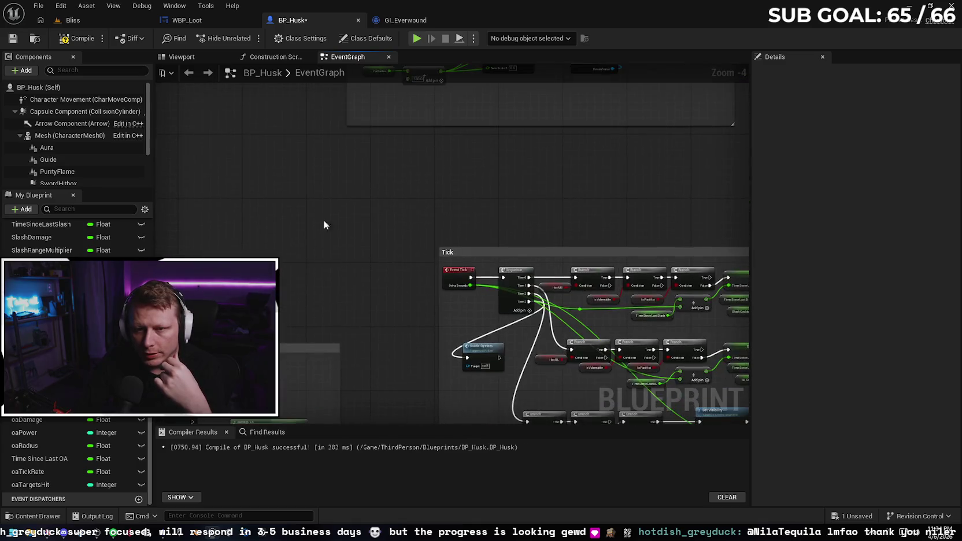
pyautogui.moveTo(495, 282); pyautogui.dragTo(236, 293)
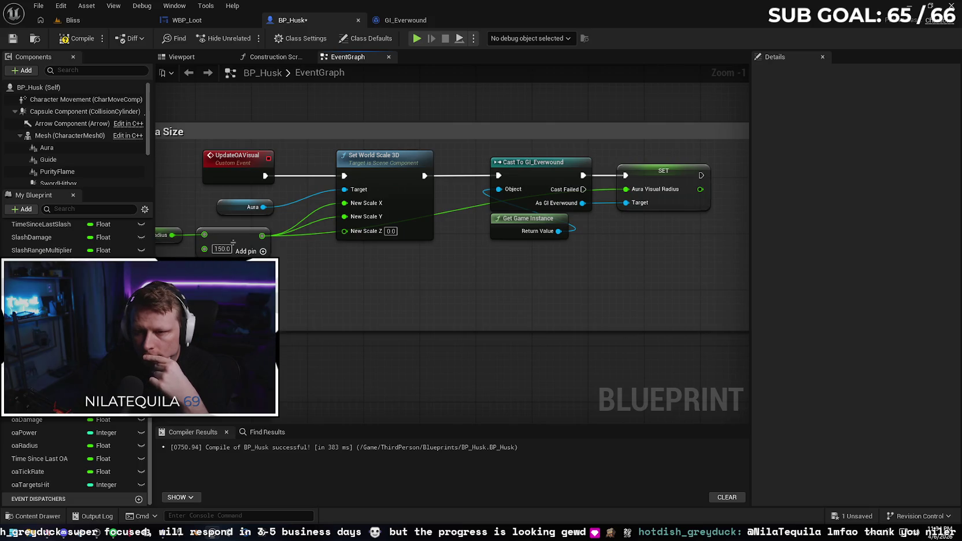
pyautogui.moveTo(242, 276); pyautogui.dragTo(284, 285)
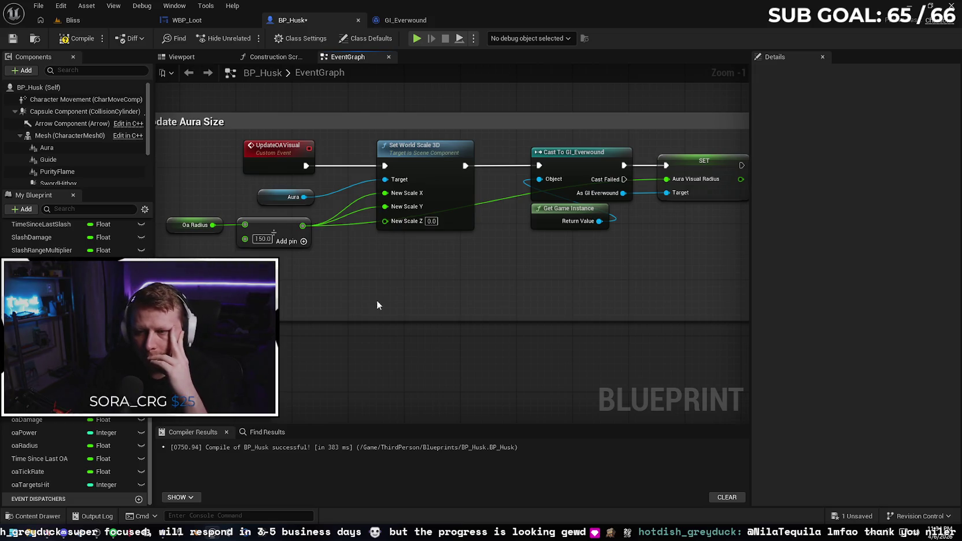
pyautogui.hscroll(3, 377, 300)
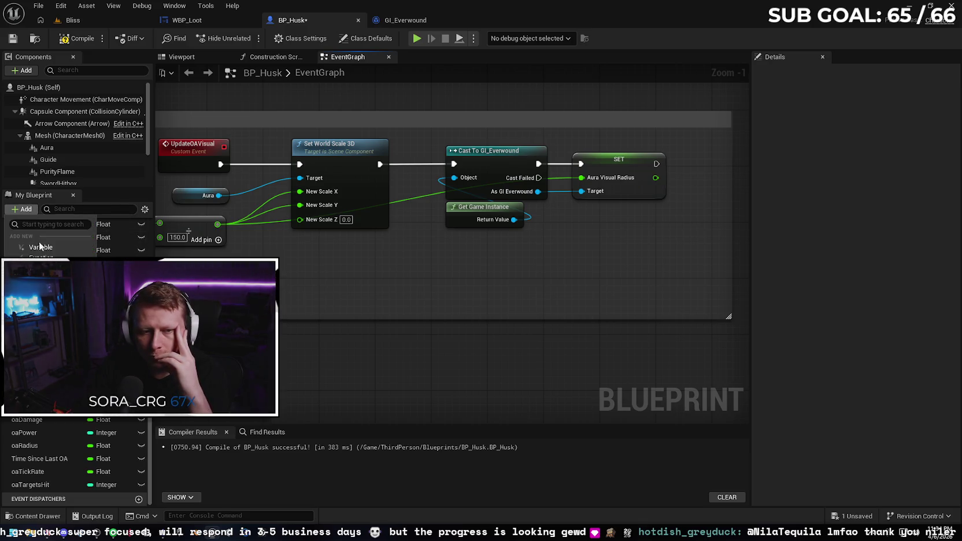
# Step: Add a variable named oaVisRadius to BP_Husk and set its type to Float
pyautogui.click(138, 266)
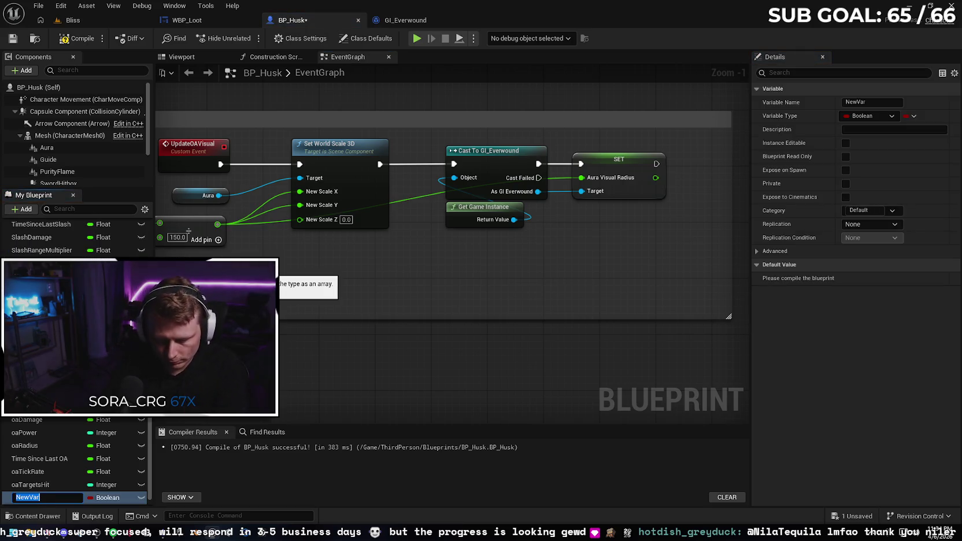
pyautogui.write('oa')
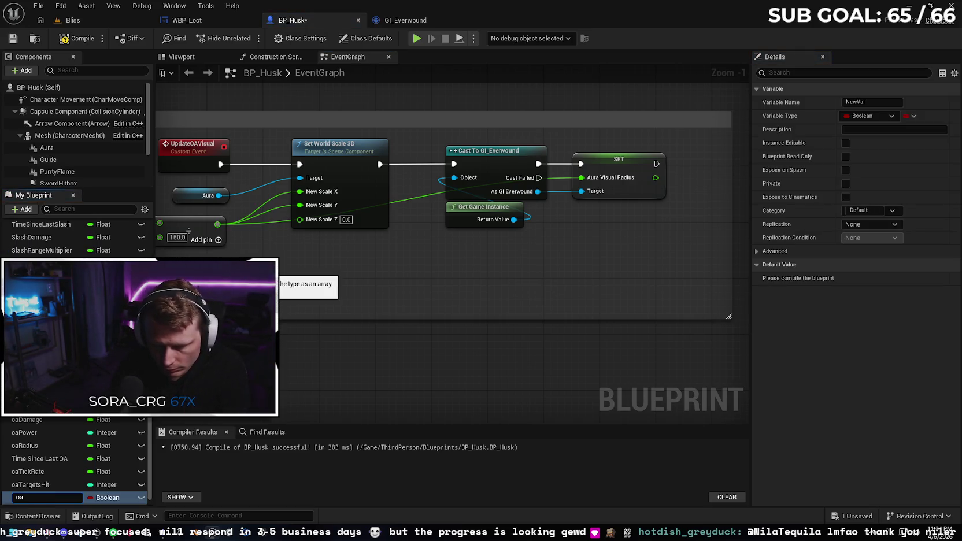
pyautogui.write('VisRadius')
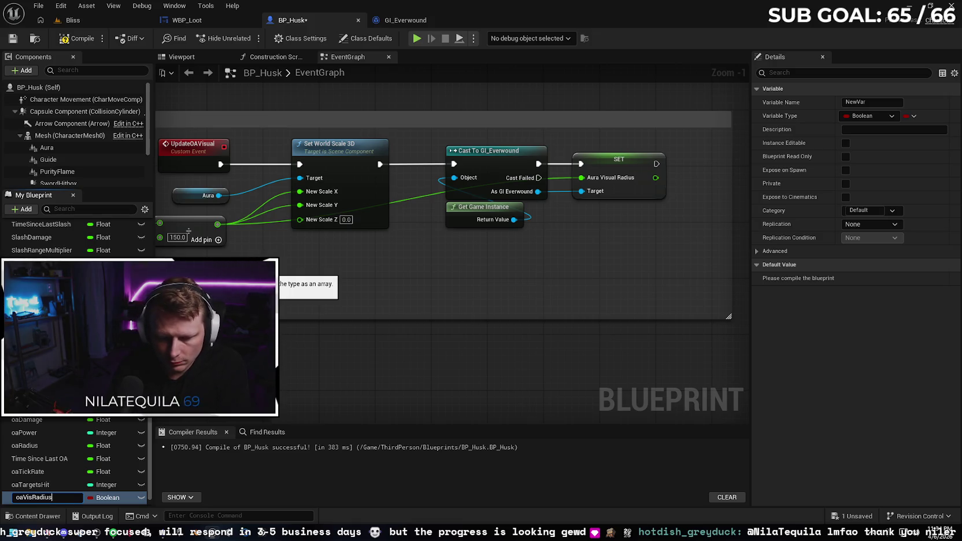
pyautogui.press('Return')
pyautogui.click(115, 498)
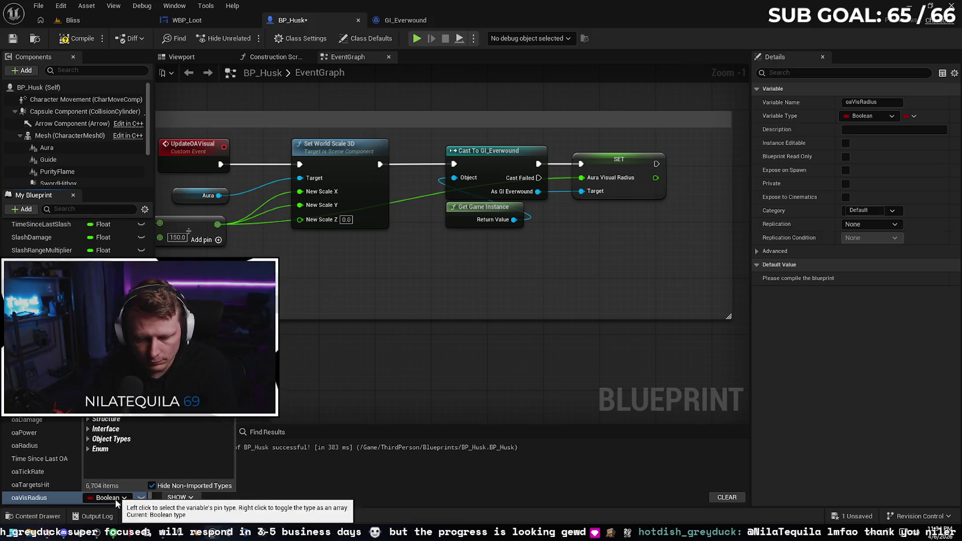
pyautogui.click(110, 349)
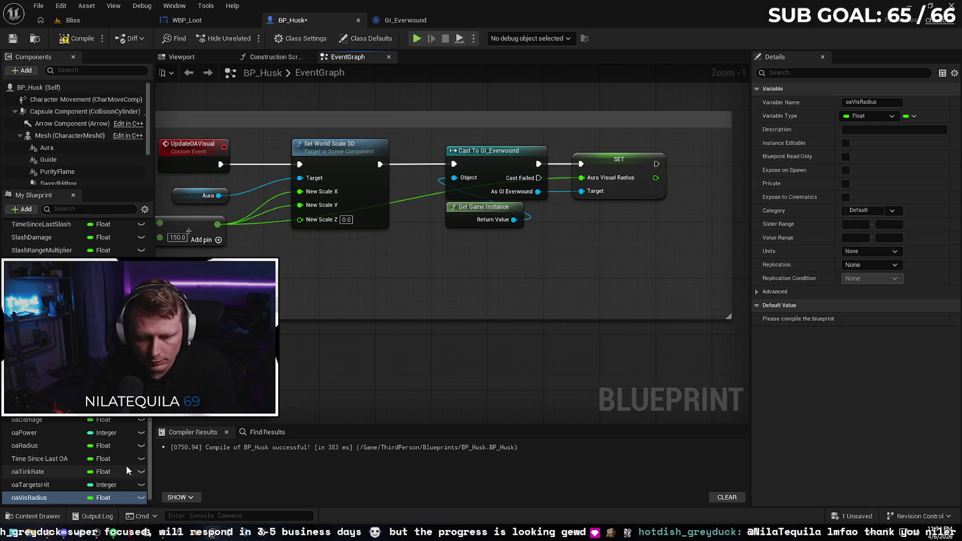
pyautogui.moveTo(386, 294)
pyautogui.mouseDown()
pyautogui.moveTo(509, 288)
pyautogui.moveTo(557, 298)
pyautogui.mouseUp()
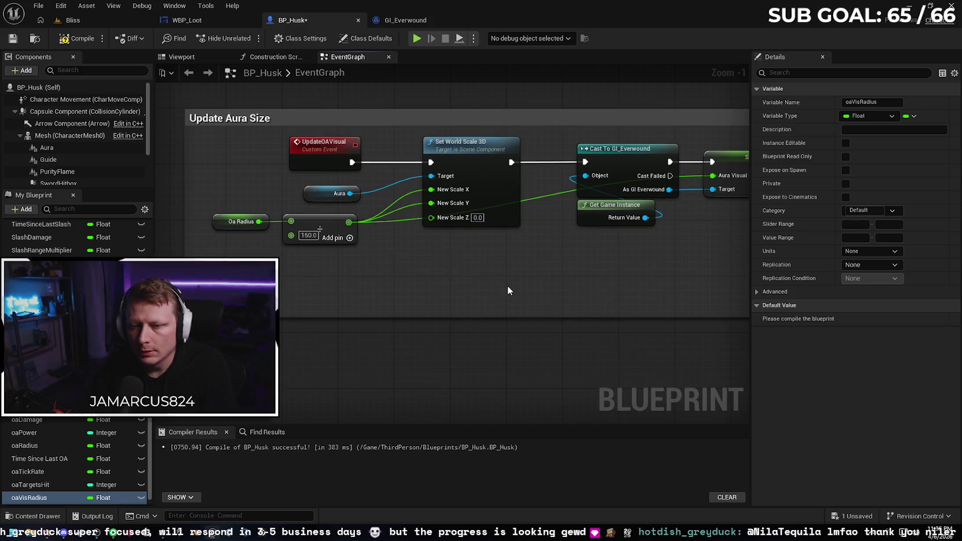
pyautogui.click(216, 21)
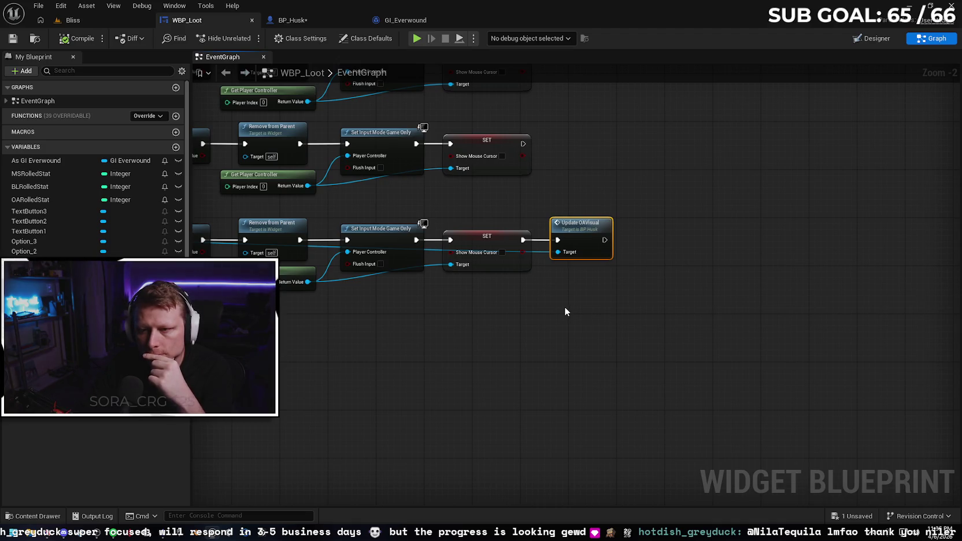
# Step: Pan the WBP_Loot graph past the Cast To BP_Husk and Set Game Paused nodes to Update OAVisual
pyautogui.moveTo(545, 307)
pyautogui.mouseDown()
pyautogui.moveTo(539, 386)
pyautogui.moveTo(557, 430)
pyautogui.mouseUp()
pyautogui.scroll(-1, 556, 435)
pyautogui.moveTo(498, 440)
pyautogui.mouseDown()
pyautogui.moveTo(687, 262)
pyautogui.moveTo(760, 284)
pyautogui.moveTo(650, 307)
pyautogui.moveTo(720, 295)
pyautogui.mouseUp()
pyautogui.moveTo(470, 316)
pyautogui.mouseDown()
pyautogui.moveTo(589, 307)
pyautogui.moveTo(577, 306)
pyautogui.mouseUp()
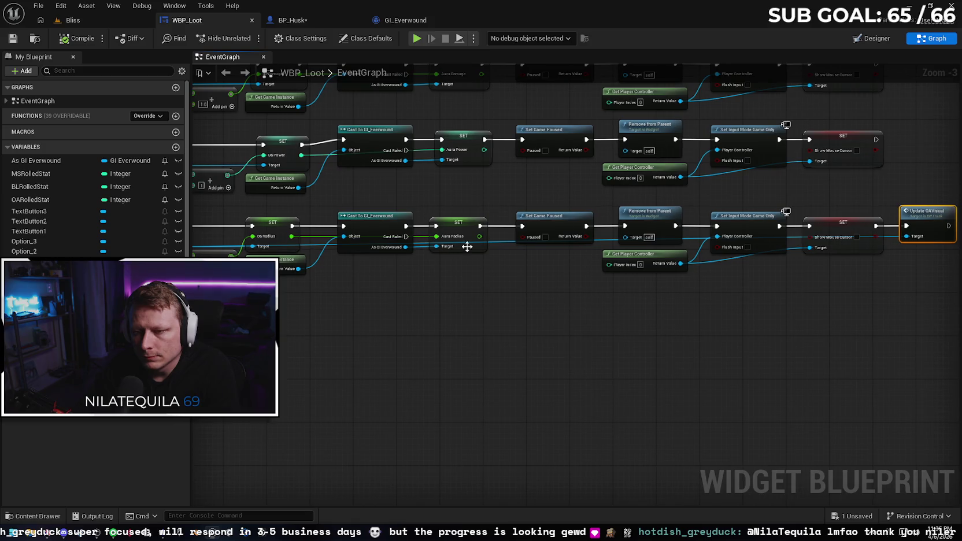
pyautogui.moveTo(440, 319)
pyautogui.mouseDown()
pyautogui.moveTo(575, 322)
pyautogui.moveTo(455, 325)
pyautogui.mouseUp()
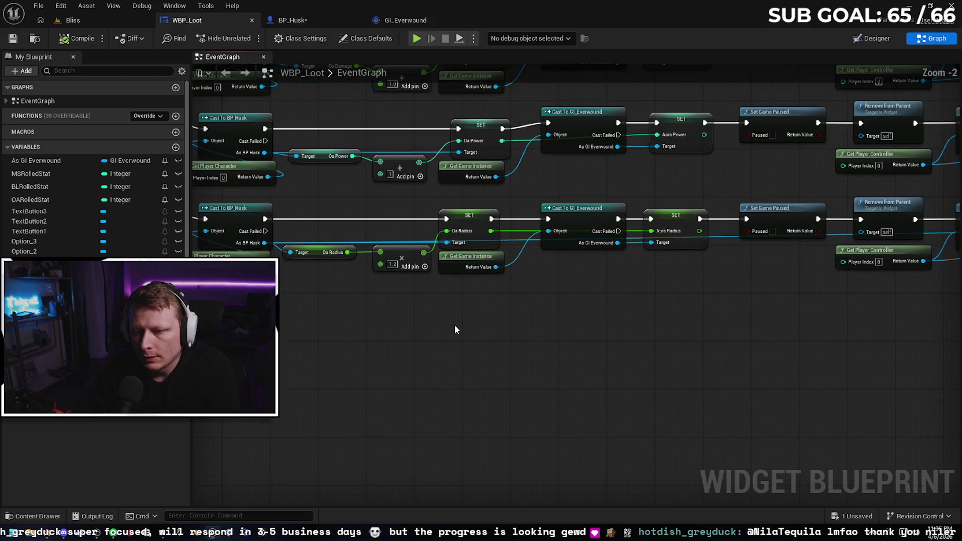
pyautogui.scroll(1, 529, 336)
pyautogui.scroll(1, 565, 318)
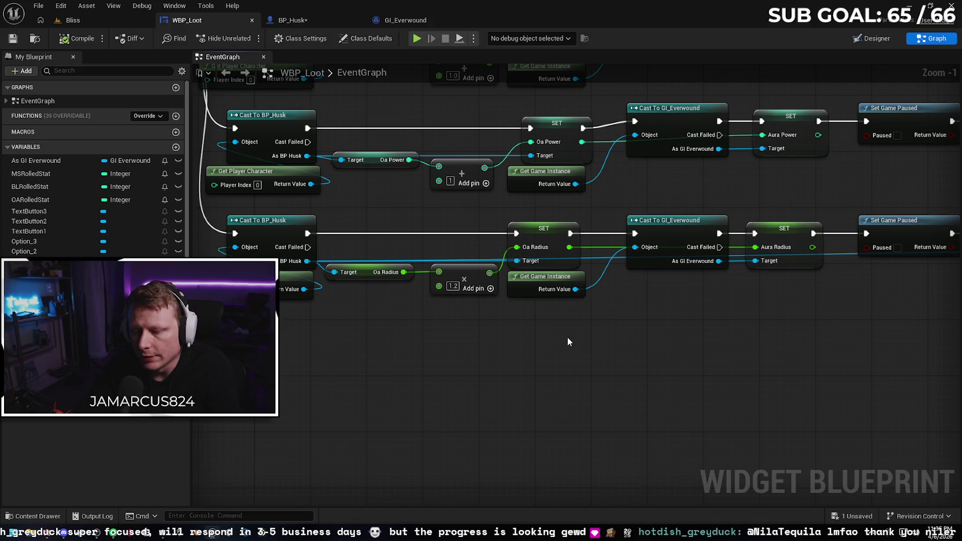
pyautogui.moveTo(567, 342); pyautogui.dragTo(435, 335)
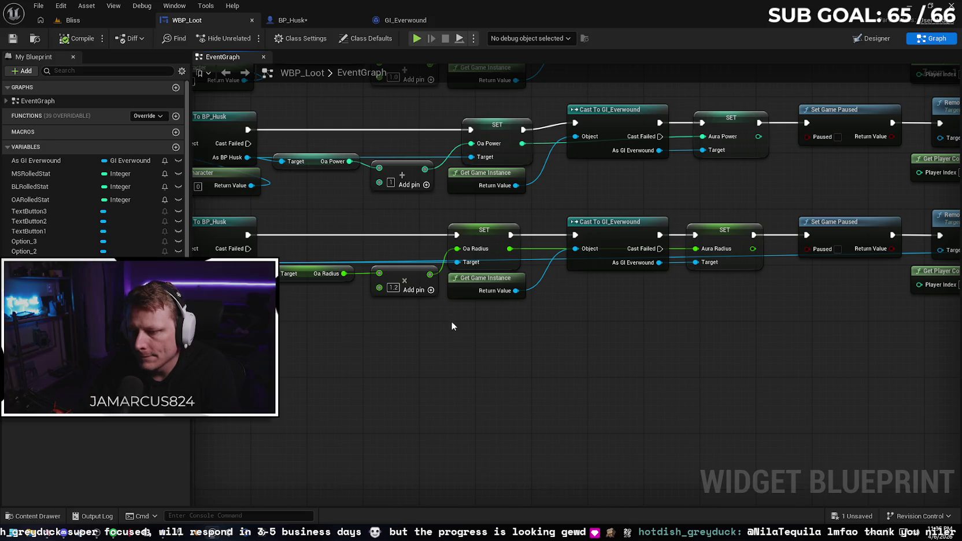
pyautogui.moveTo(481, 374)
pyautogui.mouseDown()
pyautogui.moveTo(639, 360)
pyautogui.moveTo(607, 375)
pyautogui.moveTo(724, 323)
pyautogui.moveTo(629, 345)
pyautogui.moveTo(682, 348)
pyautogui.moveTo(403, 411)
pyautogui.moveTo(250, 412)
pyautogui.mouseUp()
pyautogui.click(604, 365)
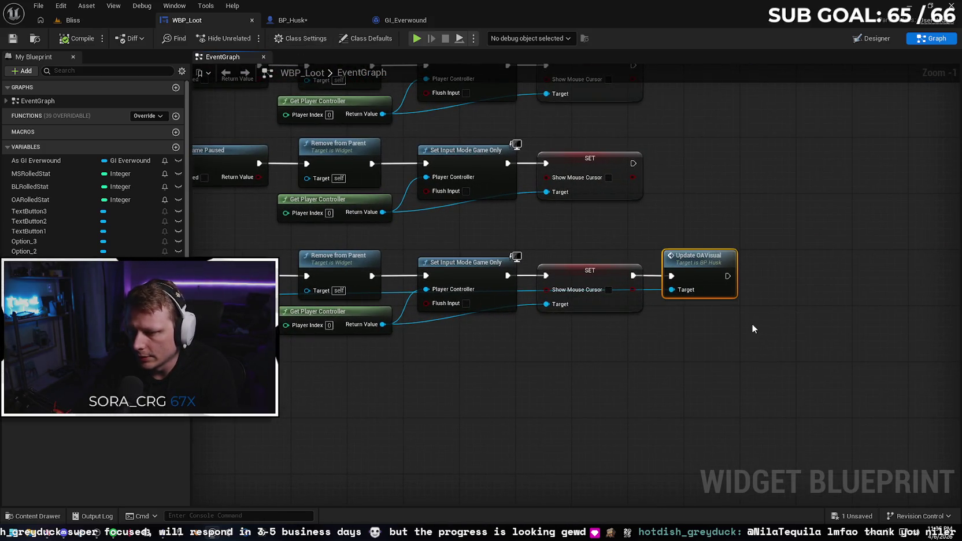
pyautogui.moveTo(778, 307)
pyautogui.mouseDown()
pyautogui.moveTo(687, 382)
pyautogui.moveTo(575, 348)
pyautogui.moveTo(535, 364)
pyautogui.moveTo(620, 326)
pyautogui.mouseUp()
# Step: Add a Get Oa Vis Radius node from the As BP Husk output in WBP_Loot
pyautogui.moveTo(453, 310); pyautogui.dragTo(503, 315)
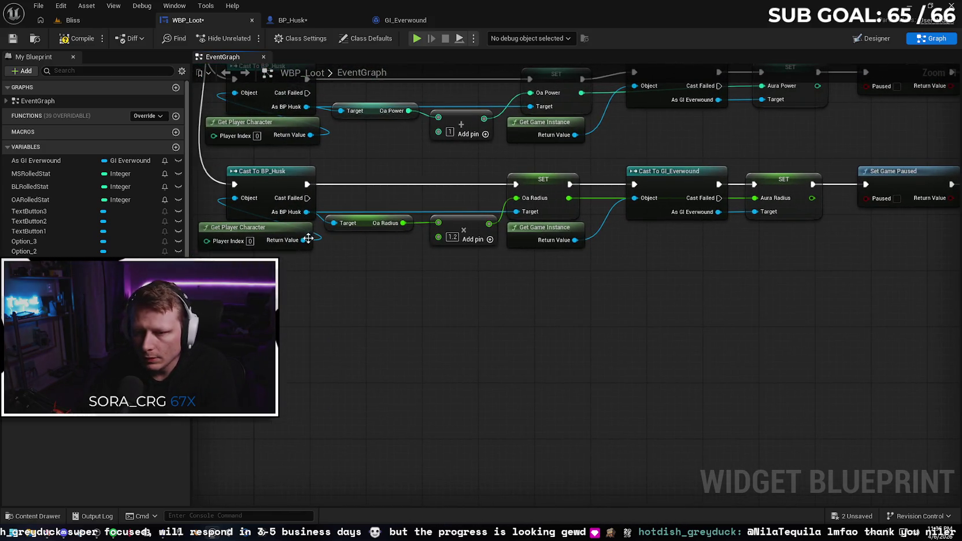
pyautogui.moveTo(306, 212)
pyautogui.mouseDown()
pyautogui.moveTo(315, 267)
pyautogui.moveTo(435, 324)
pyautogui.mouseUp()
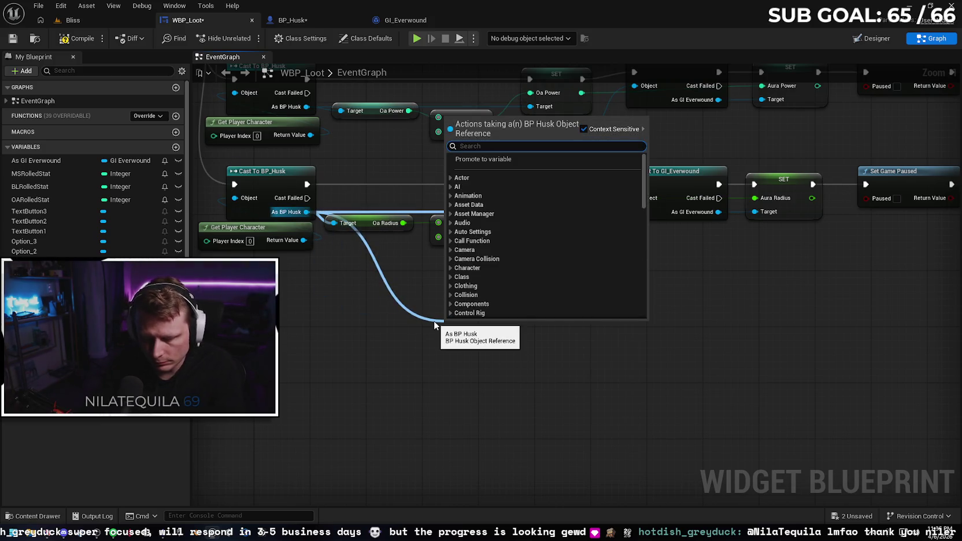
pyautogui.write('visrad')
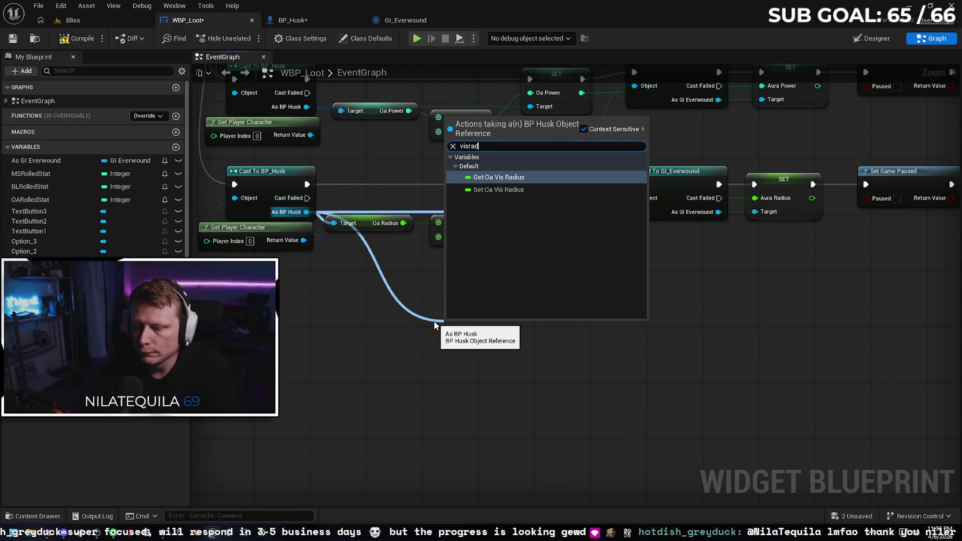
pyautogui.click(497, 180)
pyautogui.moveTo(481, 328); pyautogui.dragTo(369, 285)
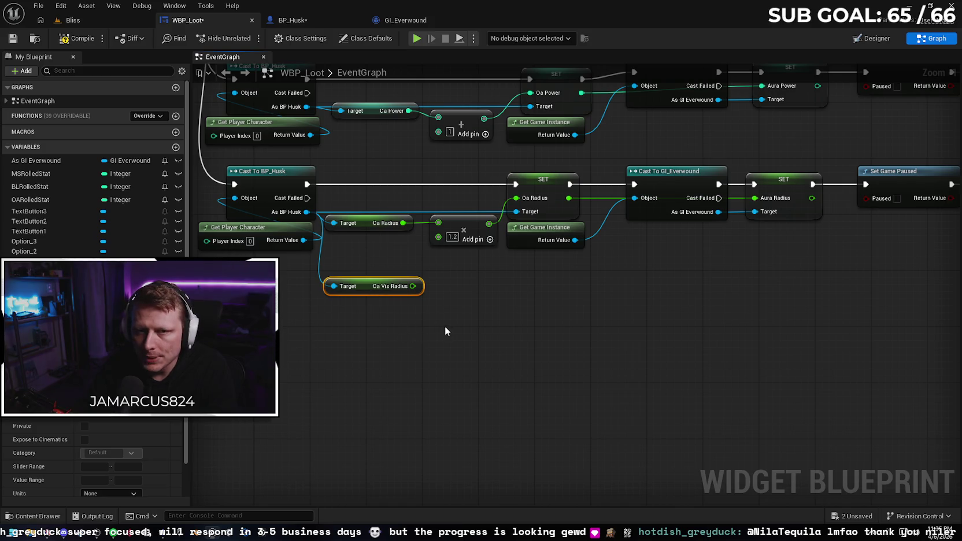
# Step: Check BP_Husk, then undo the Oa Vis Radius getter in WBP_Loot and return to BP_Husk
pyautogui.click(291, 20)
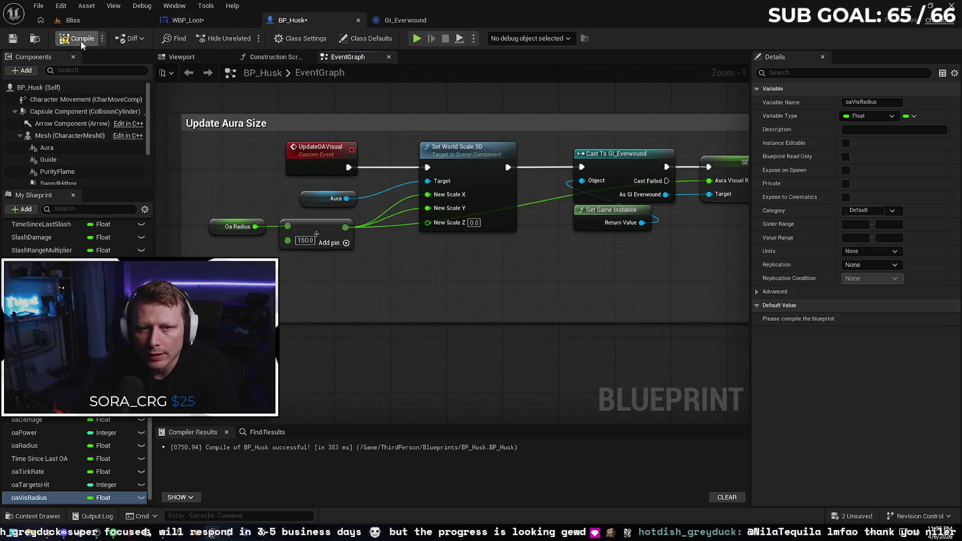
pyautogui.click(188, 20)
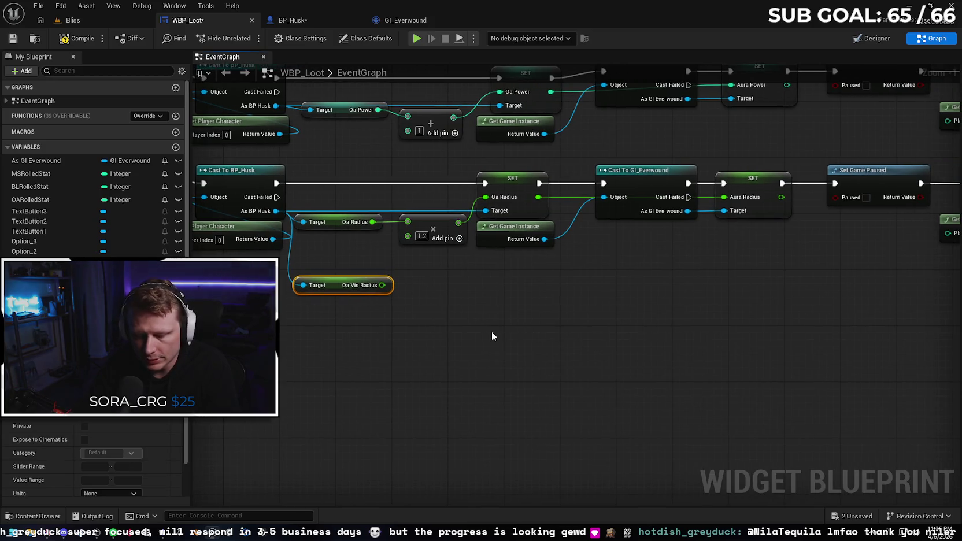
pyautogui.hotkey('ctrl', 'z')
pyautogui.hotkey('ctrl', 'z')
pyautogui.hotkey('ctrl', 'z')
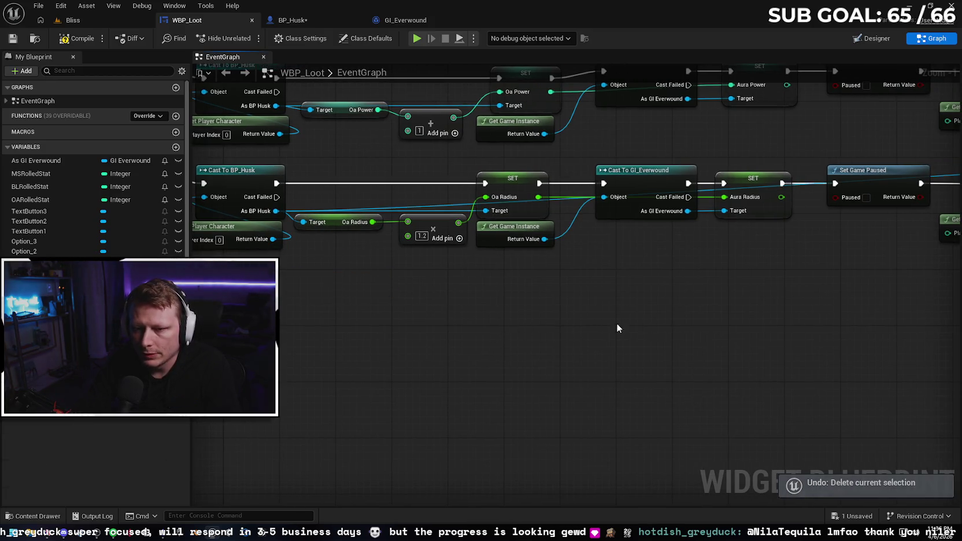
pyautogui.moveTo(615, 328)
pyautogui.mouseDown()
pyautogui.moveTo(579, 315)
pyautogui.moveTo(415, 329)
pyautogui.moveTo(672, 318)
pyautogui.mouseUp()
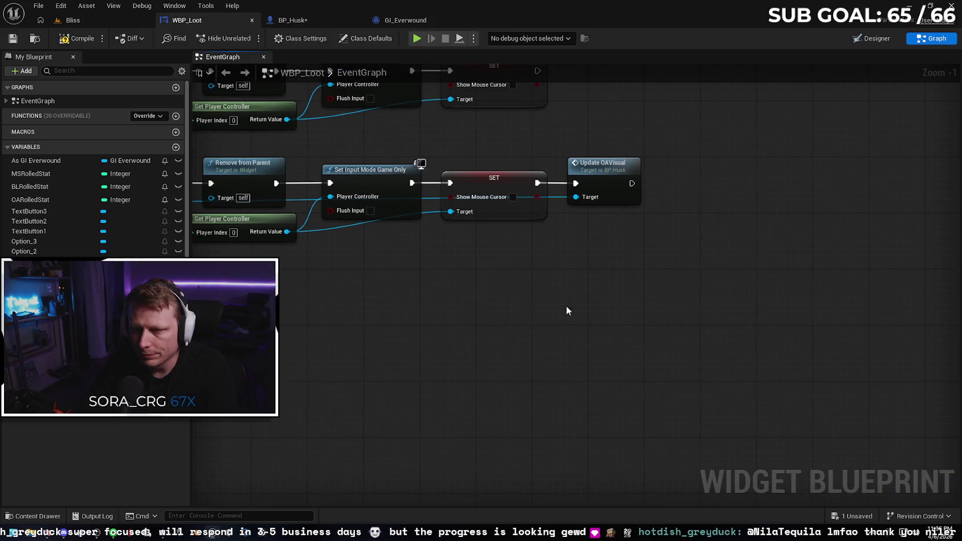
pyautogui.moveTo(567, 311); pyautogui.dragTo(631, 281)
pyautogui.click(298, 21)
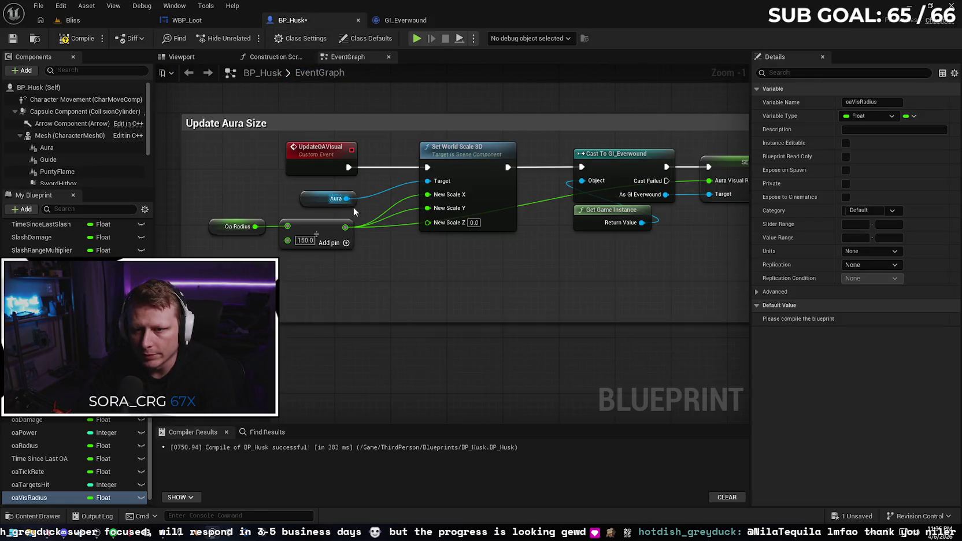
# Step: Inspect BP_Husk's Update Aura Size, Tick and Game Instance Load graph sections
pyautogui.moveTo(438, 295); pyautogui.dragTo(394, 286)
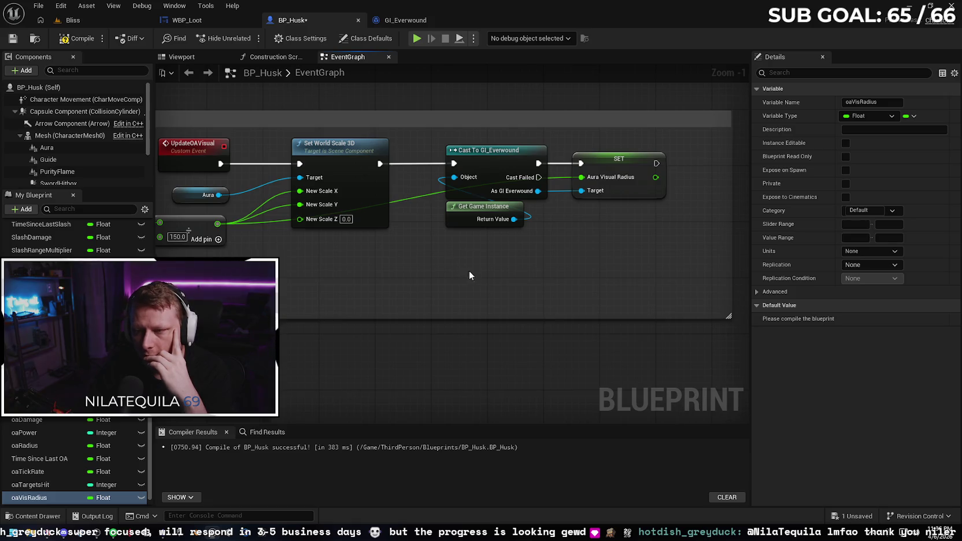
pyautogui.moveTo(469, 270)
pyautogui.mouseDown()
pyautogui.moveTo(614, 244)
pyautogui.moveTo(406, 274)
pyautogui.mouseUp()
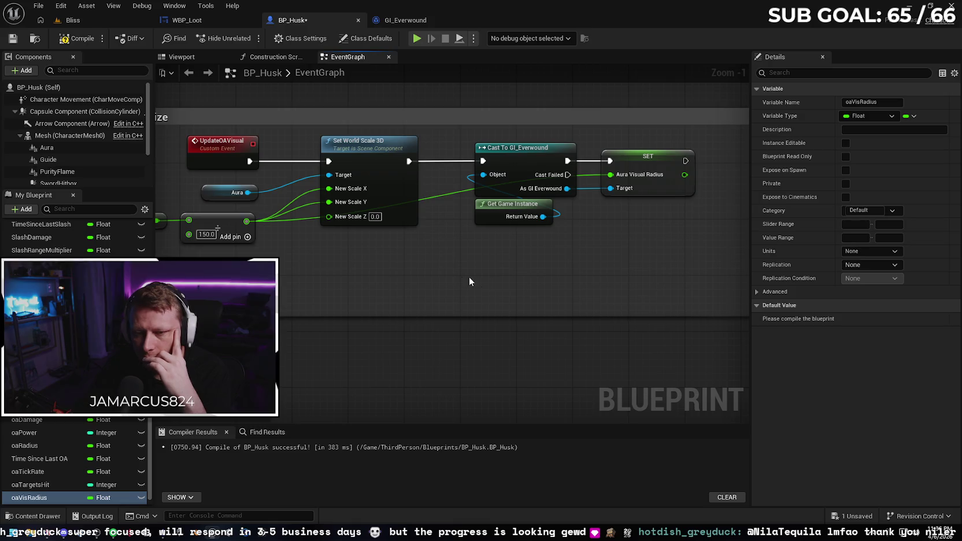
pyautogui.moveTo(469, 276); pyautogui.dragTo(522, 263)
pyautogui.scroll(-1, 538, 269)
pyautogui.scroll(-2, 537, 269)
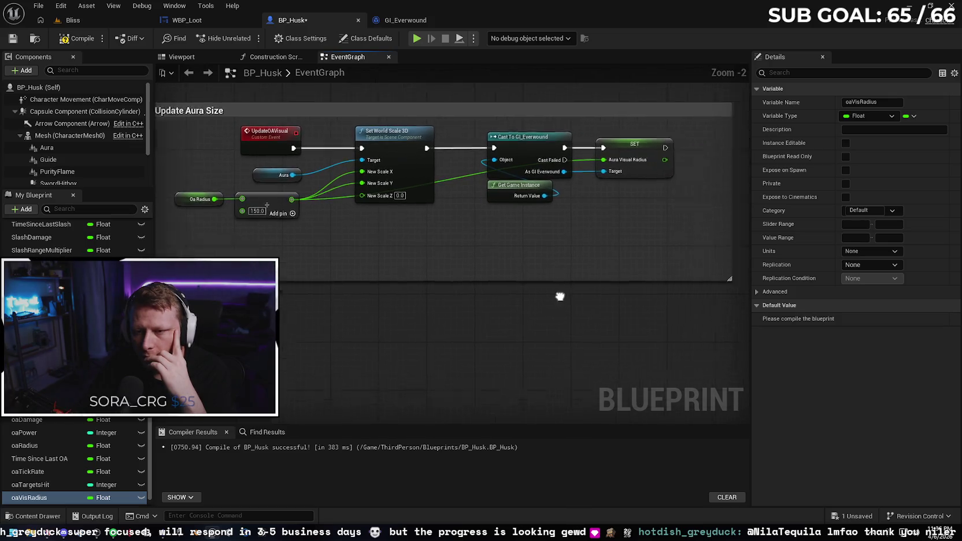
pyautogui.moveTo(564, 289)
pyautogui.mouseDown()
pyautogui.moveTo(507, 195)
pyautogui.moveTo(413, 185)
pyautogui.moveTo(343, 141)
pyautogui.moveTo(312, 147)
pyautogui.moveTo(243, 249)
pyautogui.moveTo(255, 217)
pyautogui.mouseUp()
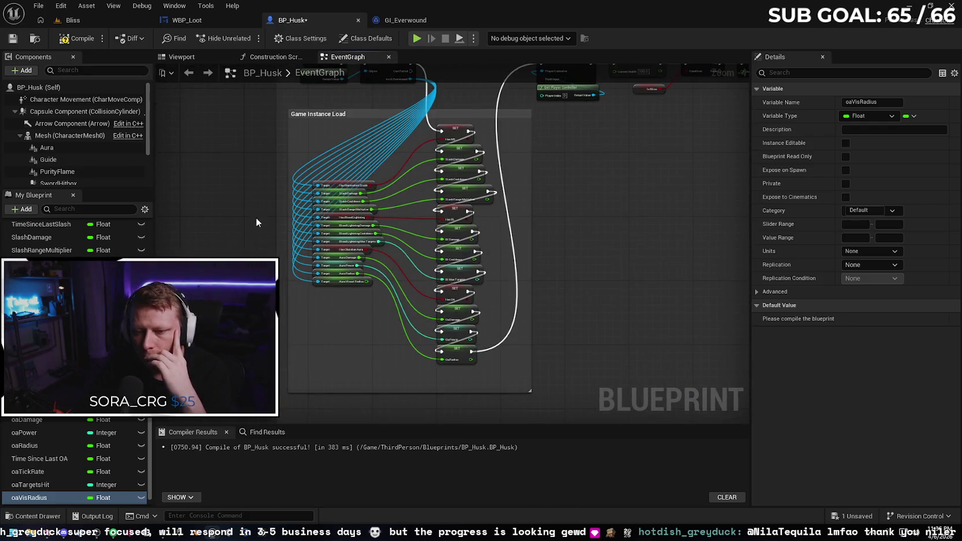
pyautogui.scroll(2, 255, 217)
pyautogui.moveTo(297, 288)
pyautogui.mouseDown()
pyautogui.moveTo(337, 312)
pyautogui.moveTo(330, 246)
pyautogui.mouseUp()
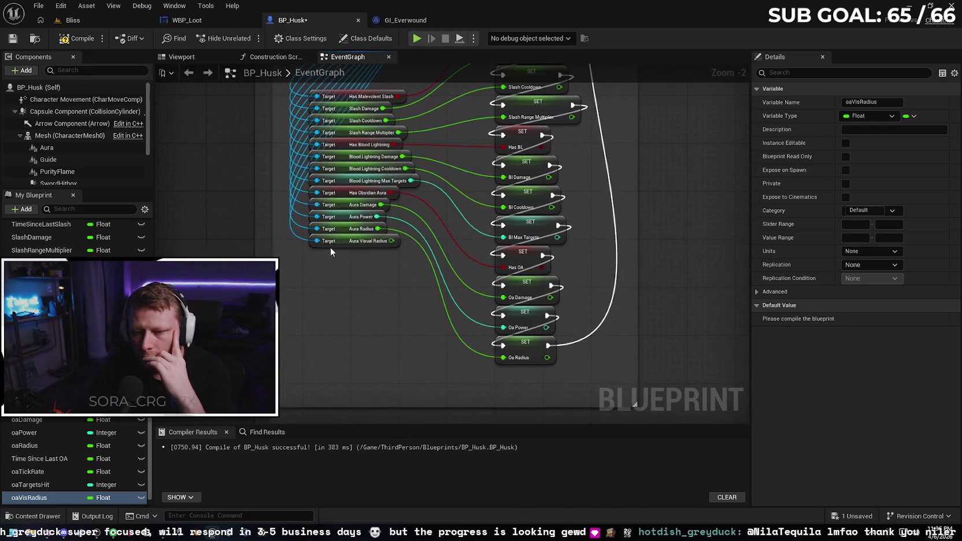
pyautogui.moveTo(382, 300); pyautogui.dragTo(367, 293)
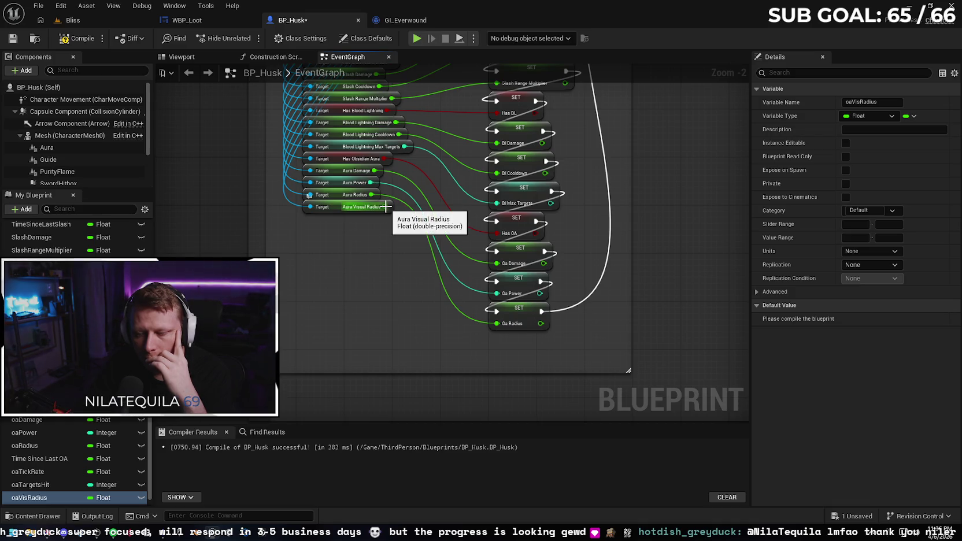
pyautogui.moveTo(386, 206)
pyautogui.mouseDown()
pyautogui.moveTo(375, 364)
pyautogui.moveTo(340, 398)
pyautogui.moveTo(439, 294)
pyautogui.moveTo(454, 233)
pyautogui.moveTo(446, 223)
pyautogui.moveTo(453, 239)
pyautogui.moveTo(274, 244)
pyautogui.mouseUp()
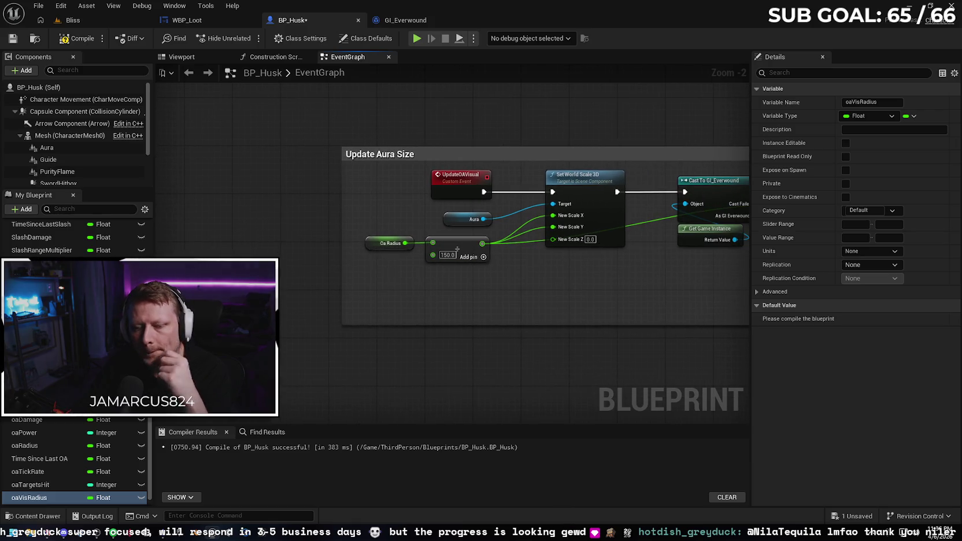
# Step: Compile and save BP_Husk
pyautogui.click(81, 38)
pyautogui.click(12, 38)
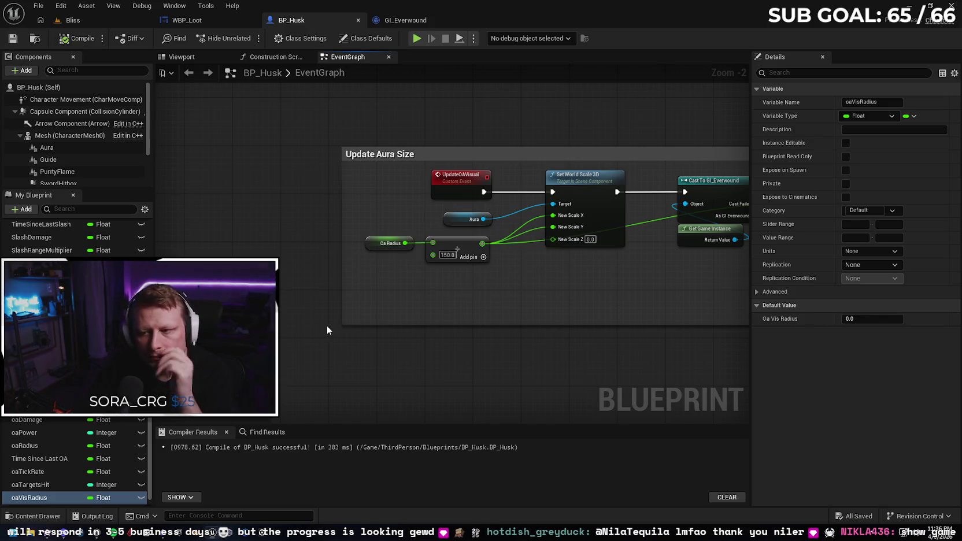
pyautogui.moveTo(526, 294)
pyautogui.mouseDown()
pyautogui.moveTo(358, 294)
pyautogui.moveTo(499, 294)
pyautogui.moveTo(551, 274)
pyautogui.moveTo(596, 292)
pyautogui.moveTo(451, 208)
pyautogui.moveTo(588, 203)
pyautogui.mouseUp()
# Step: Delete the Cast, Get Game Instance and SET nodes from BP_Husk and save
pyautogui.press('Delete')
pyautogui.click(15, 39)
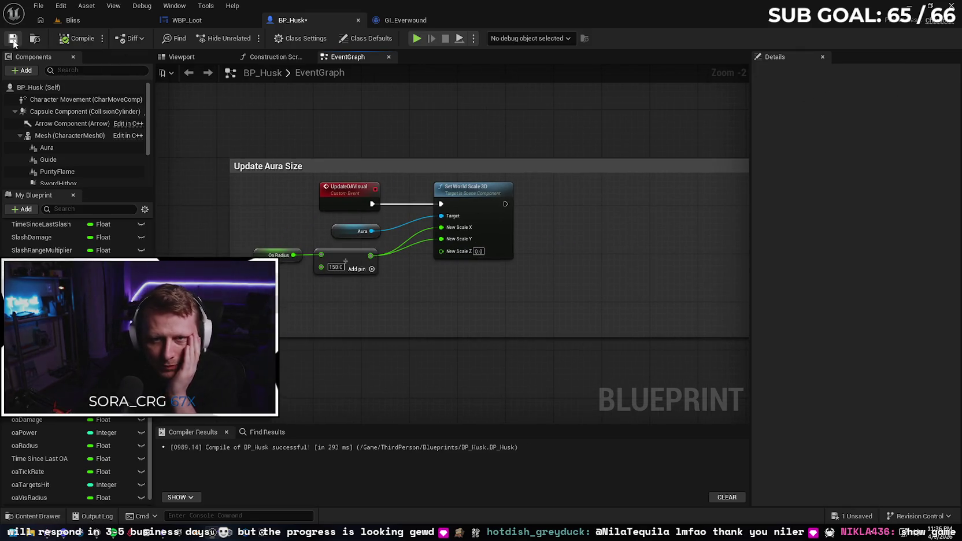
pyautogui.scroll(-2, 478, 300)
pyautogui.moveTo(478, 301)
pyautogui.mouseDown()
pyautogui.moveTo(454, 183)
pyautogui.moveTo(330, 308)
pyautogui.moveTo(314, 151)
pyautogui.mouseUp()
pyautogui.scroll(-2, 330, 308)
pyautogui.scroll(3, 242, 335)
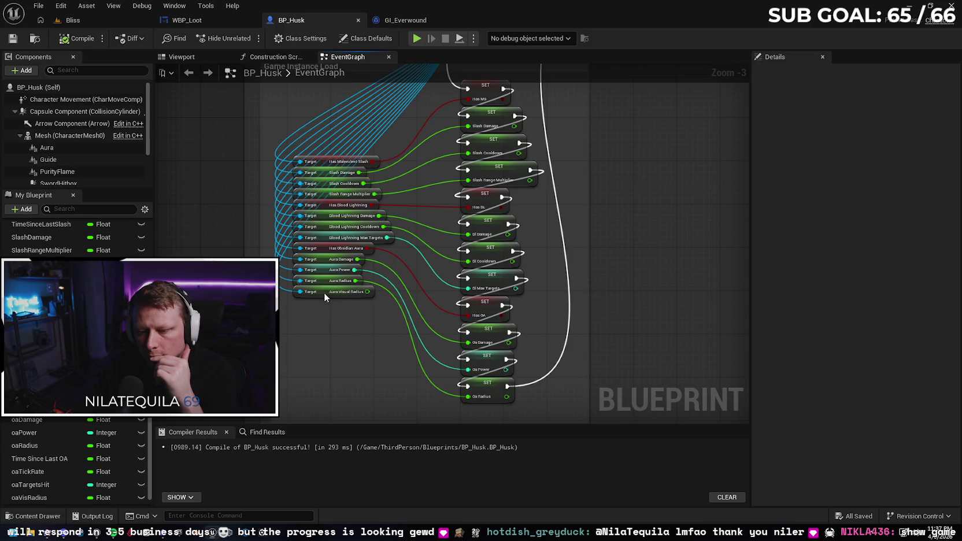
# Step: Delete the Aura Visual Radius getter, recompile and save BP_Husk, then bring up the Everwound notes
pyautogui.click(325, 292)
pyautogui.press('Delete')
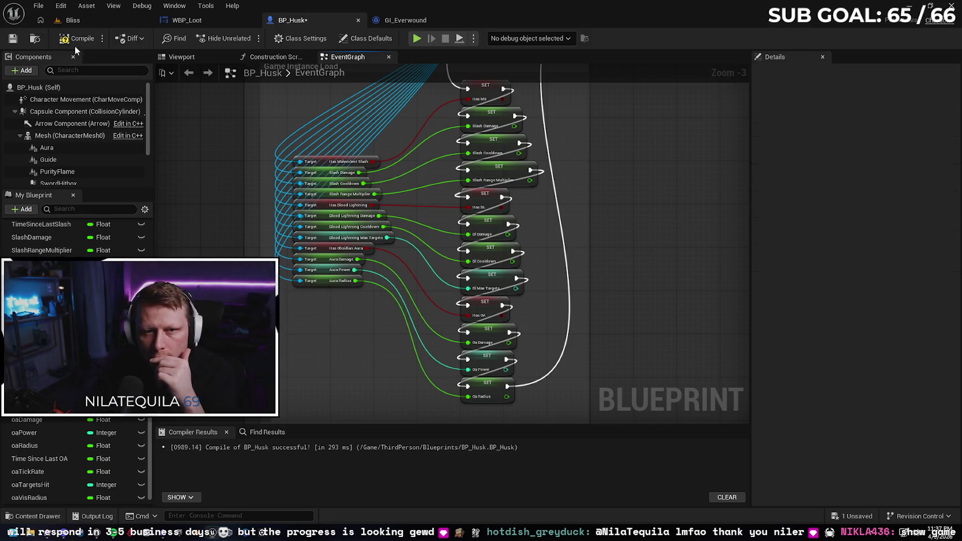
pyautogui.click(77, 38)
pyautogui.click(12, 38)
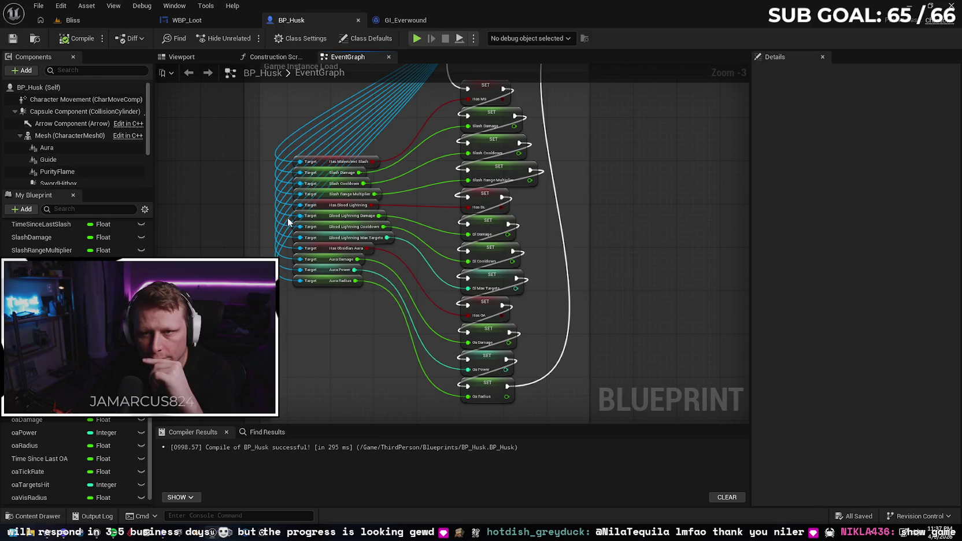
pyautogui.click(144, 535)
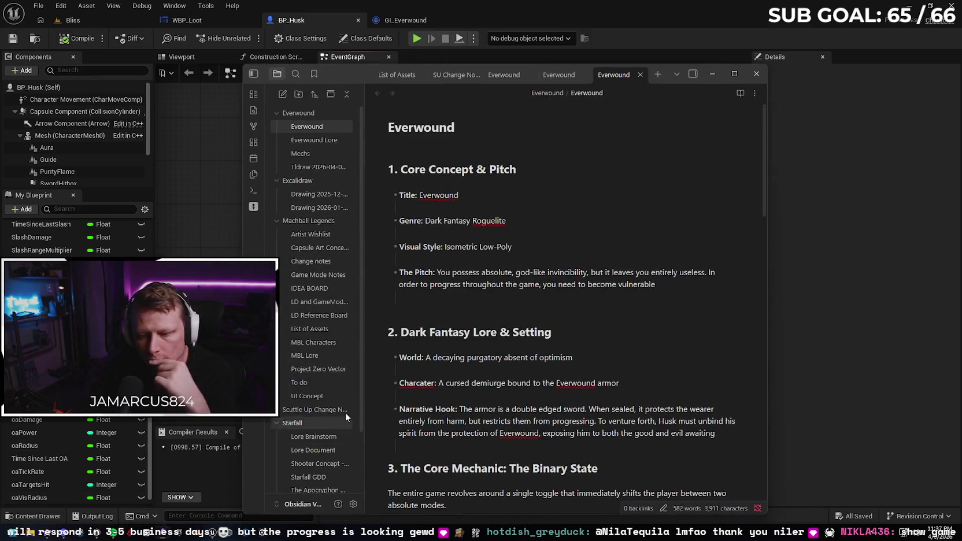
# Step: Add a 'To do:' line: investigate development package, fix aura radius, optimize CPU throttle, make NPCs work
pyautogui.scroll(-20, 630, 331)
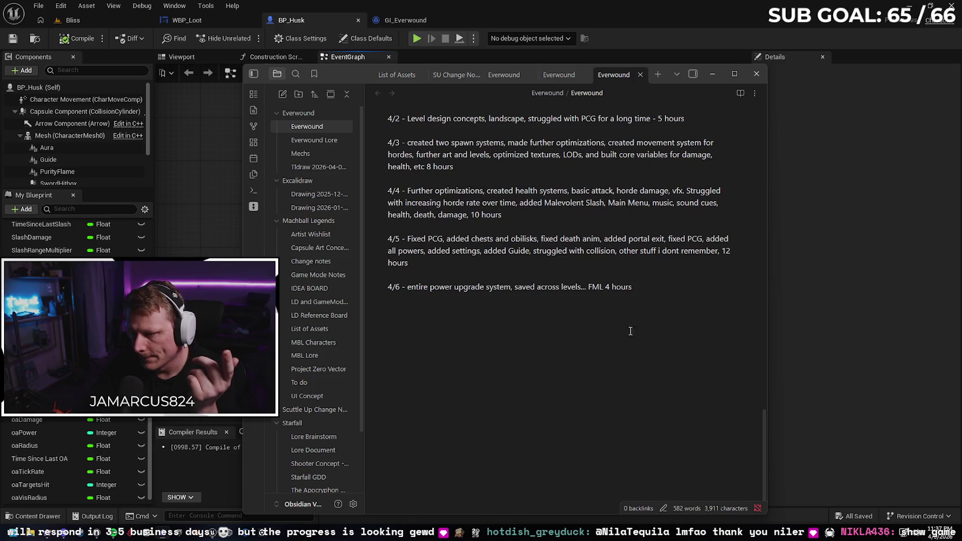
pyautogui.press('Return')
pyautogui.press('Return')
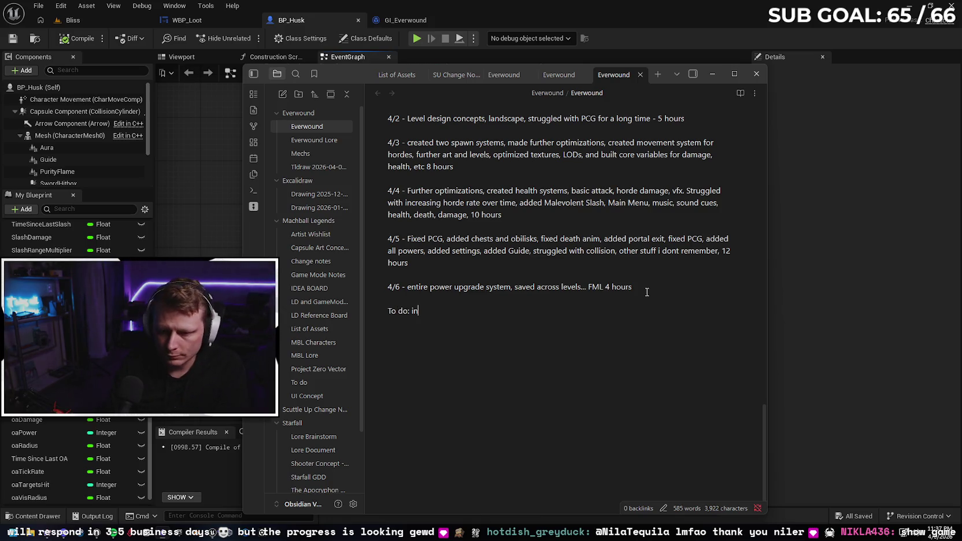
pyautogui.write('vestigate dumbas')
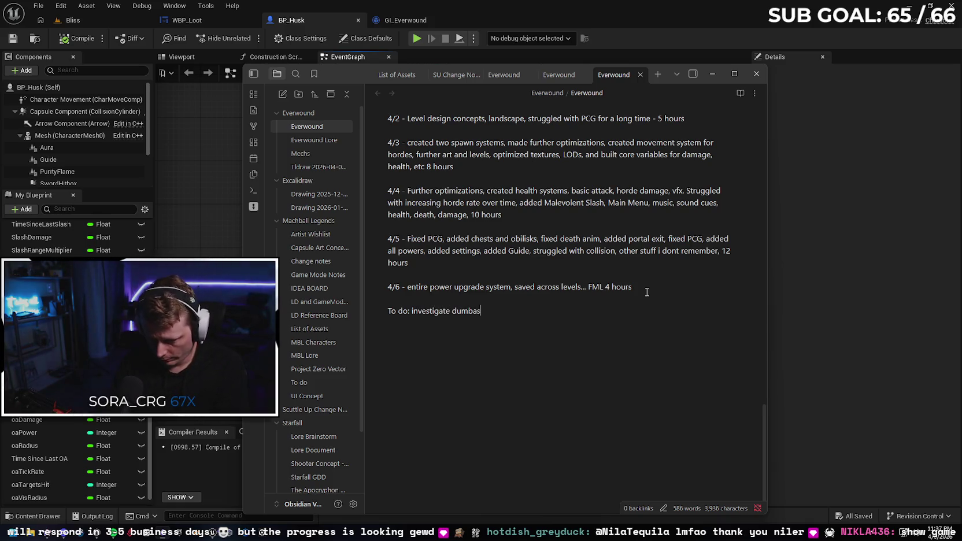
pyautogui.write('s de')
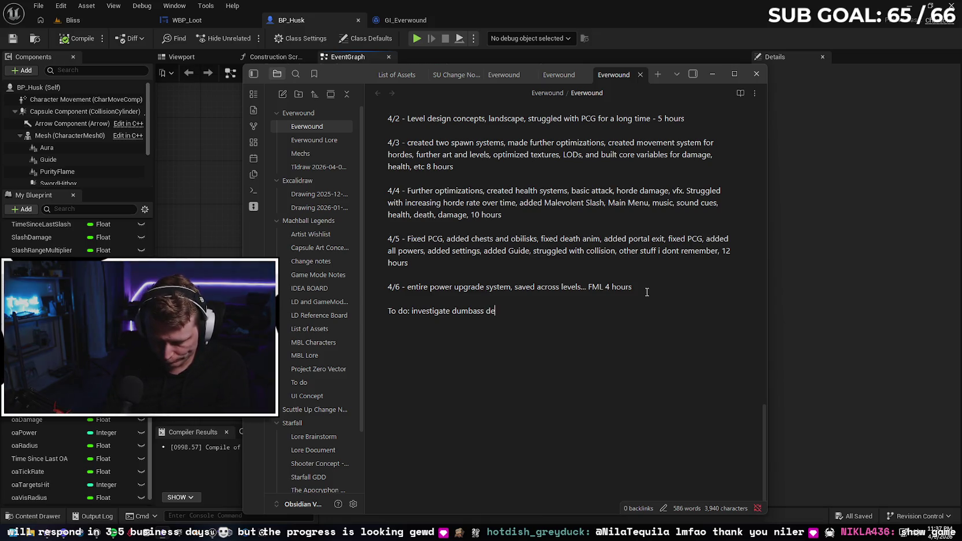
pyautogui.write('vle')
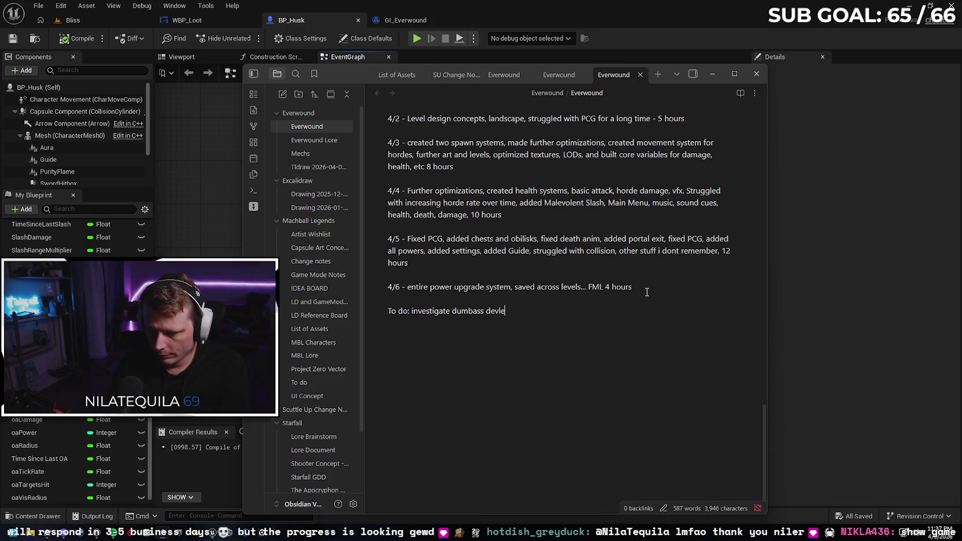
pyautogui.write('elopment p')
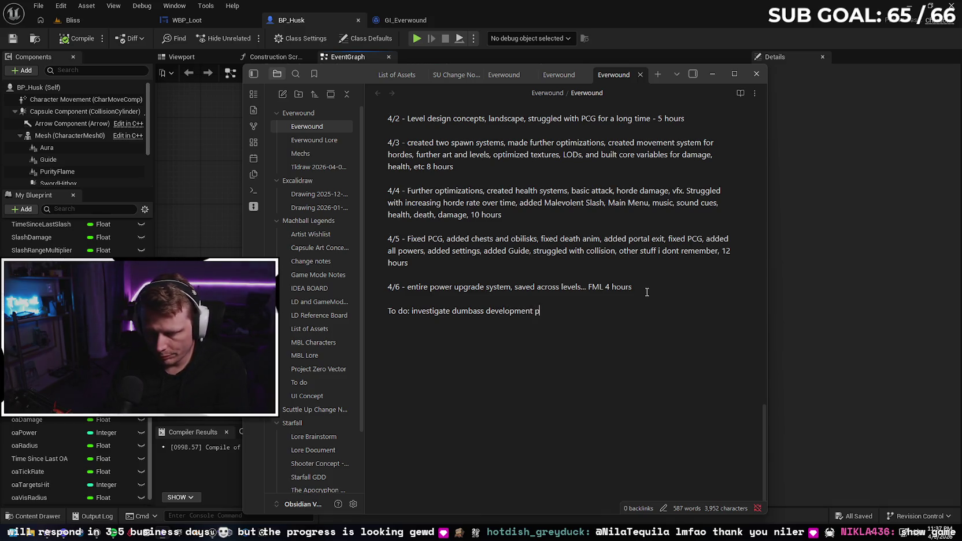
pyautogui.write('ge ')
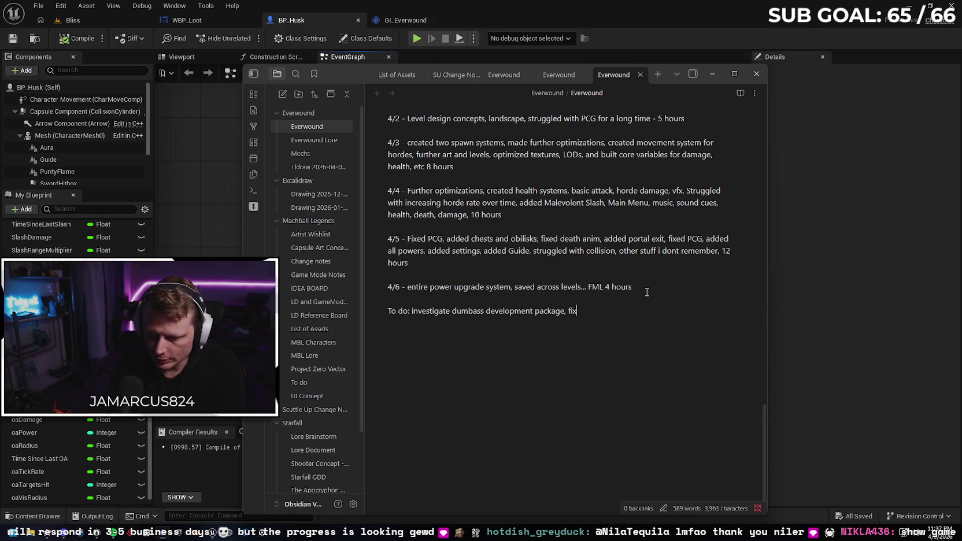
pyautogui.write('ura ')
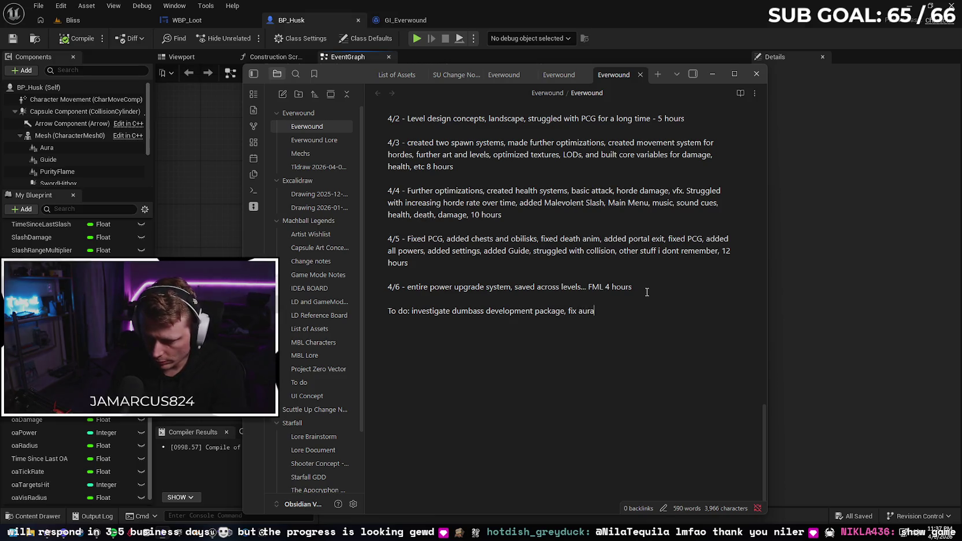
pyautogui.write(' radius not crossing levels')
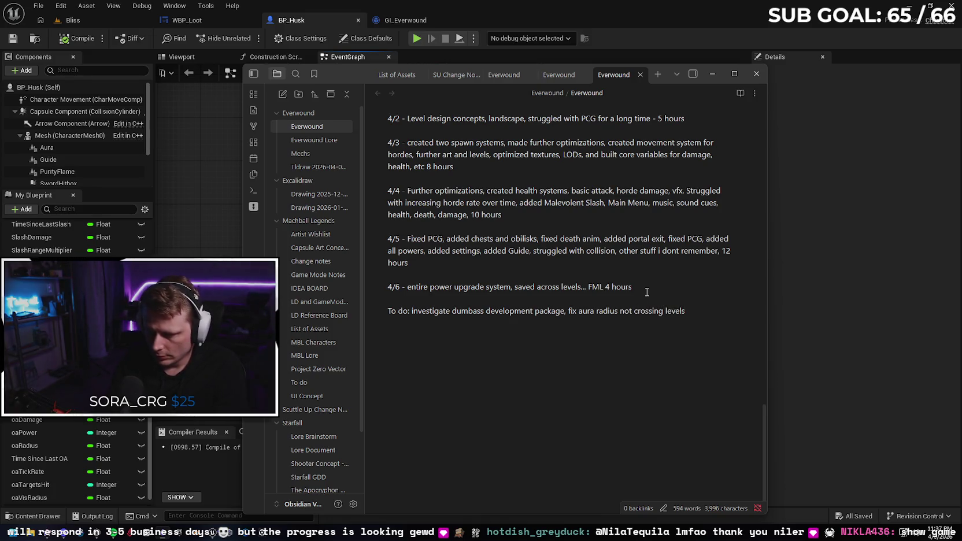
pyautogui.write(',')
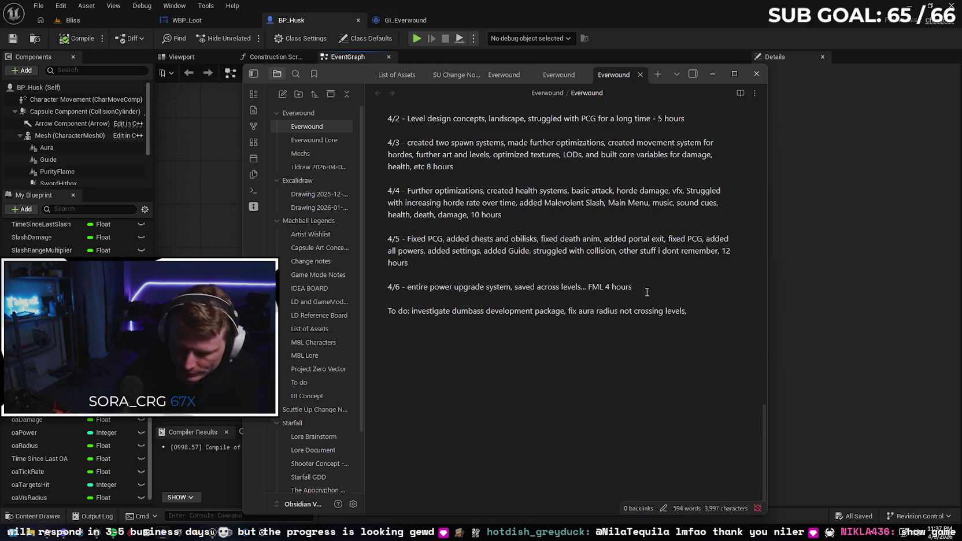
pyautogui.write(' optimize ')
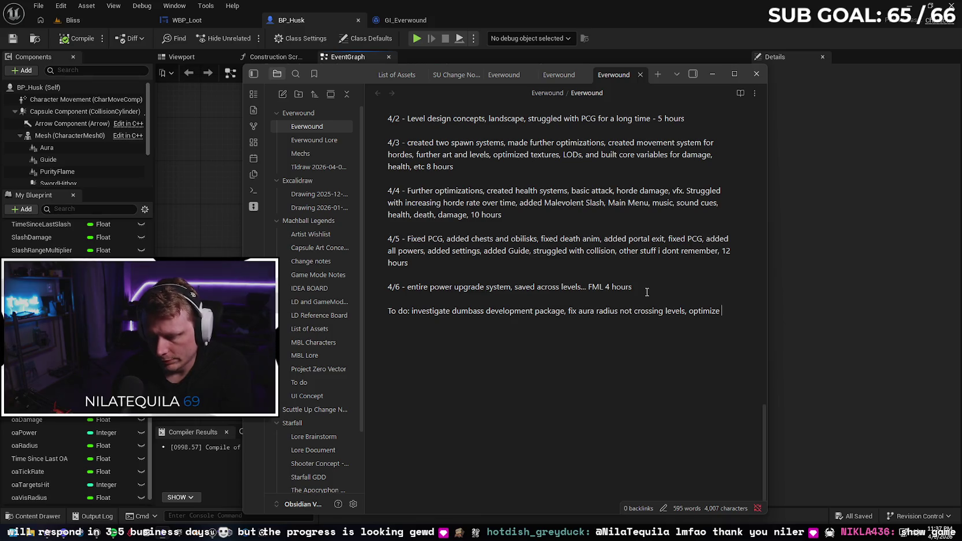
pyautogui.write('cpu throttle')
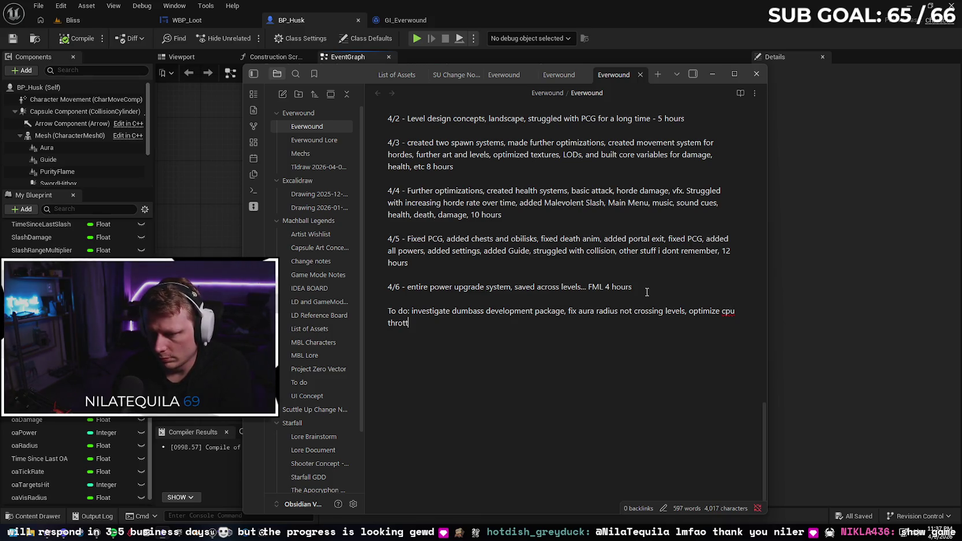
pyautogui.write(', make npc work')
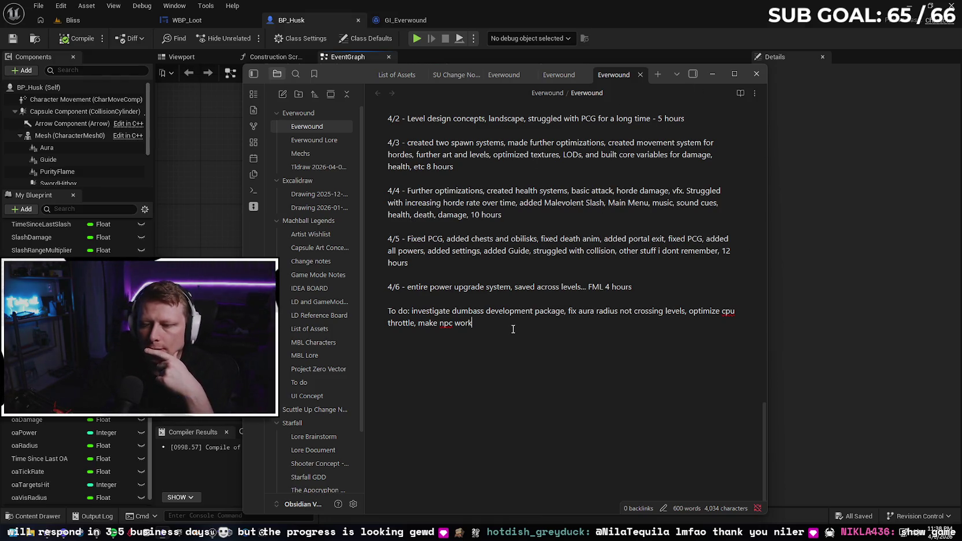
# Step: Close the Obsidian notes and compile the WBP_Loot blueprint
pyautogui.click(756, 73)
pyautogui.scroll(-1, 225, 170)
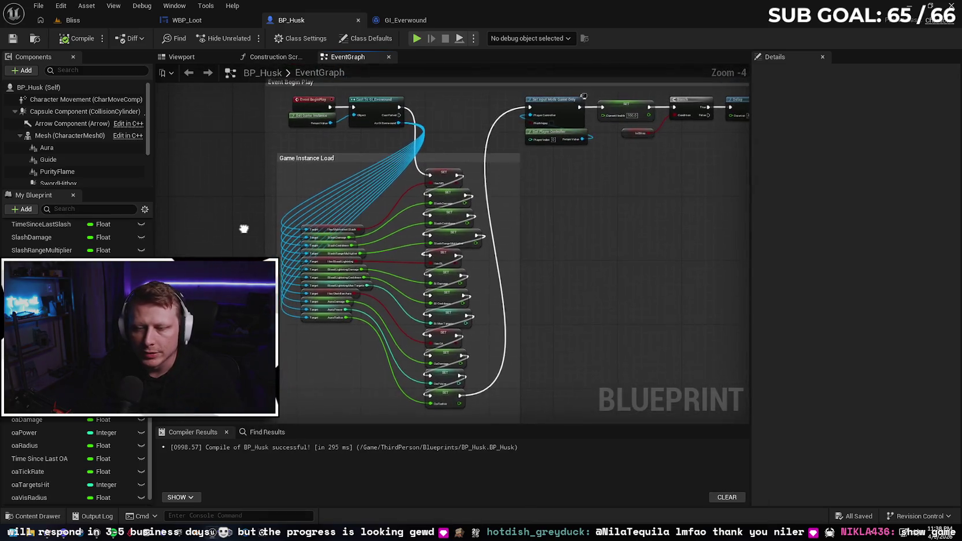
pyautogui.click(231, 25)
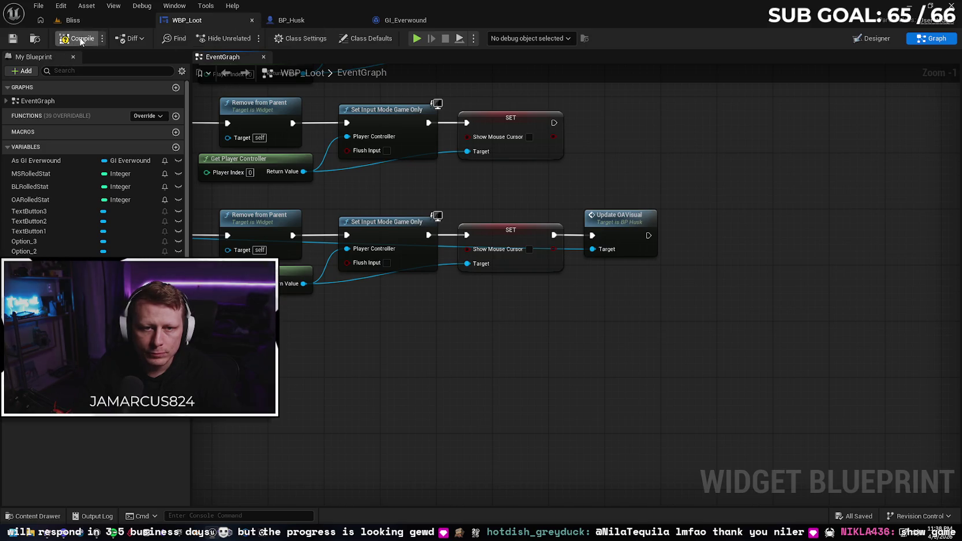
pyautogui.click(11, 41)
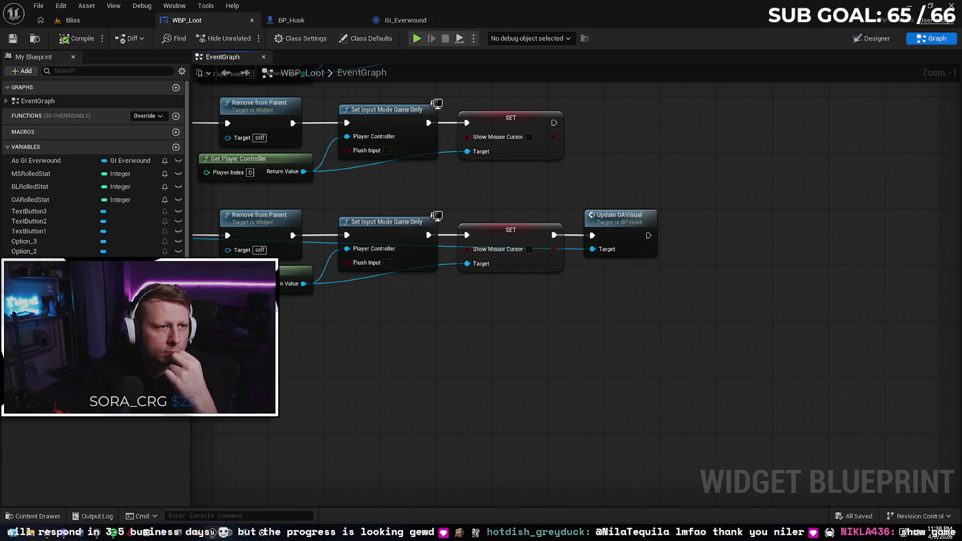
pyautogui.click(302, 21)
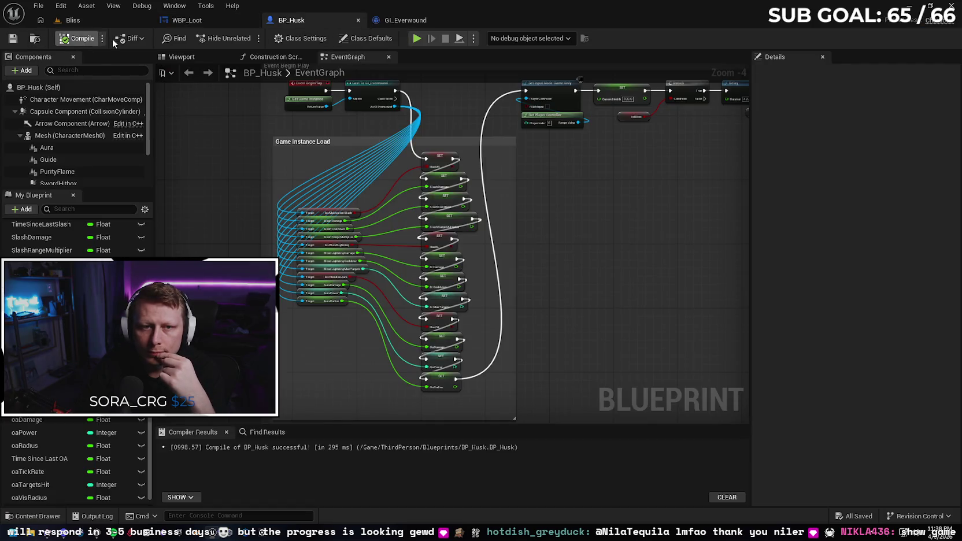
# Step: Close the BP_Husk, GI_Everwound and WBP_Loot editors and exit Unreal Editor
pyautogui.click(358, 20)
pyautogui.click(359, 19)
pyautogui.click(251, 21)
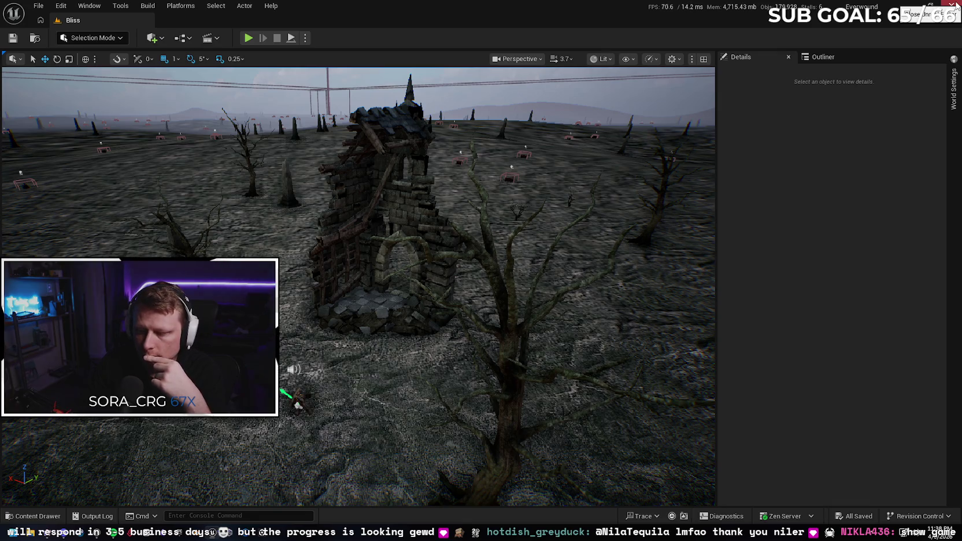
pyautogui.click(954, 5)
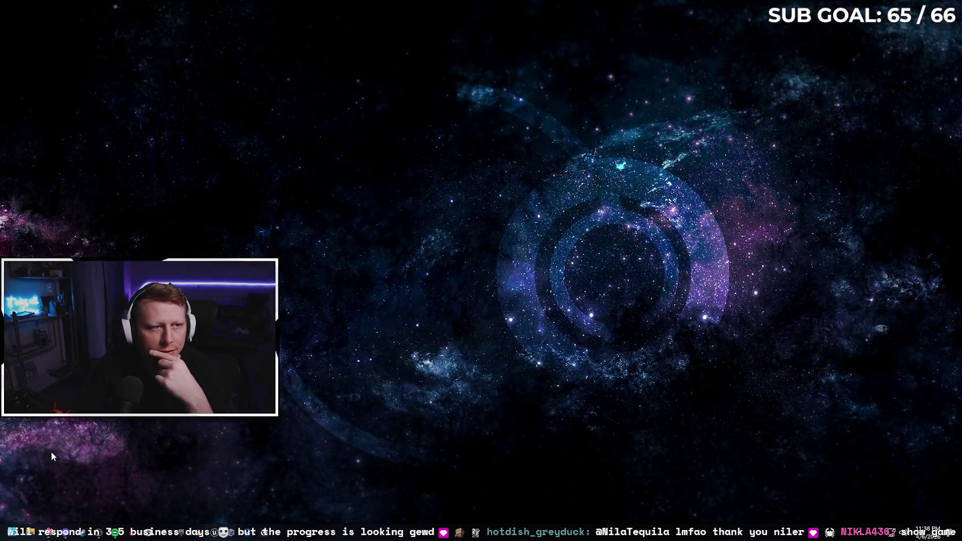
# Step: Browse to Unreal Projects > Everwound, inspect Binaries > Win64, then go back to the project folder
pyautogui.press('super+e')
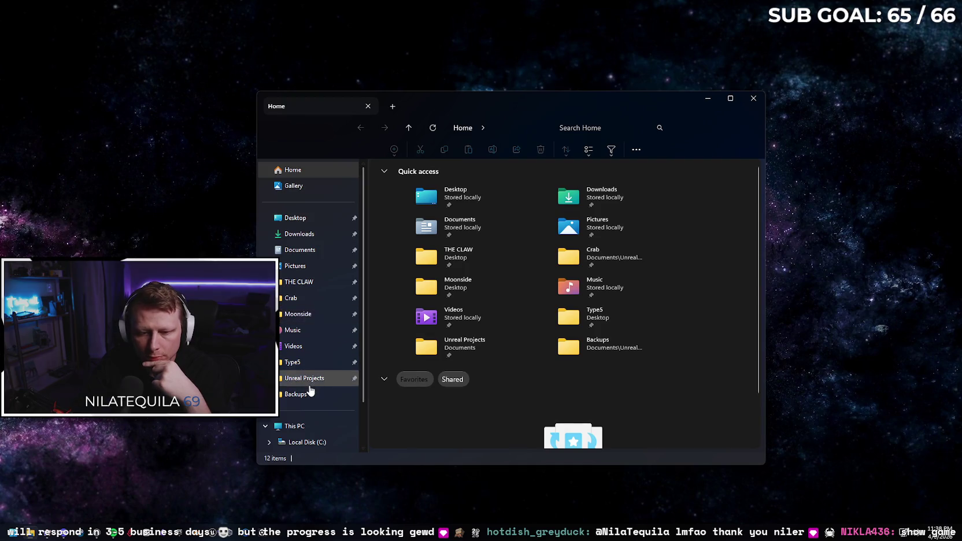
pyautogui.click(310, 383)
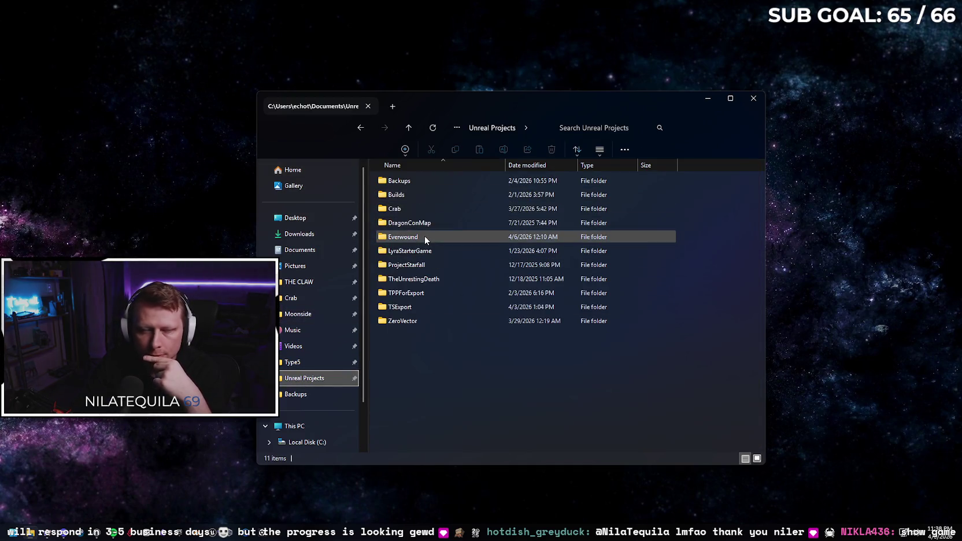
pyautogui.doubleClick(424, 236)
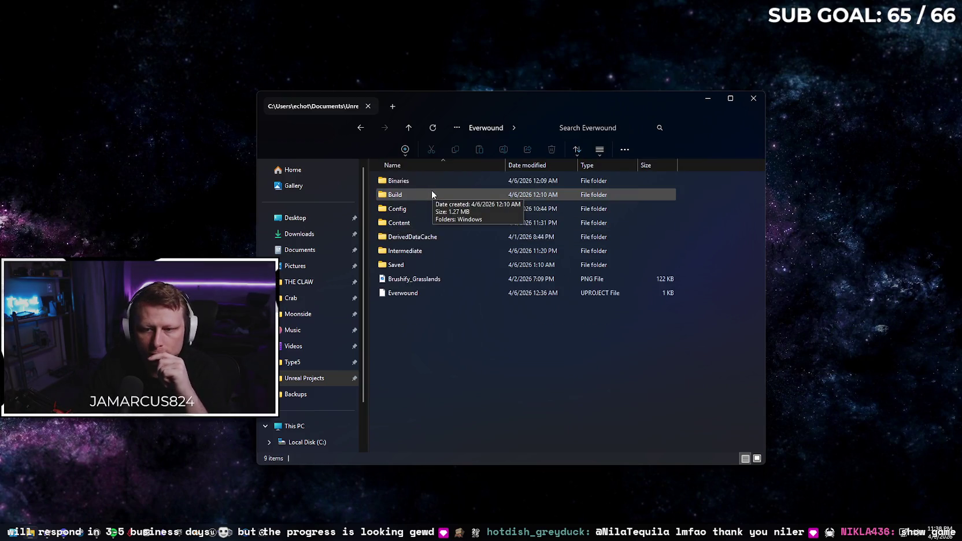
pyautogui.click(412, 255)
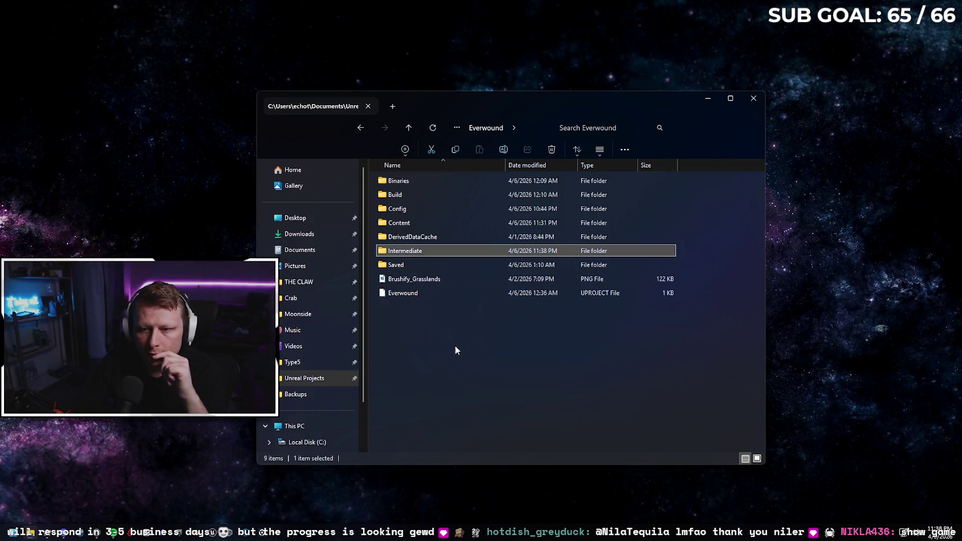
pyautogui.doubleClick(418, 185)
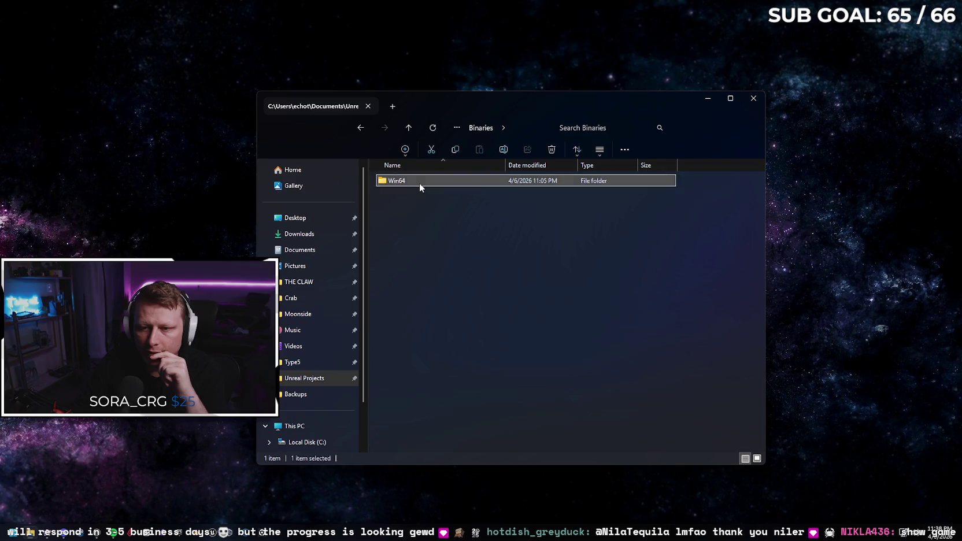
pyautogui.doubleClick(419, 182)
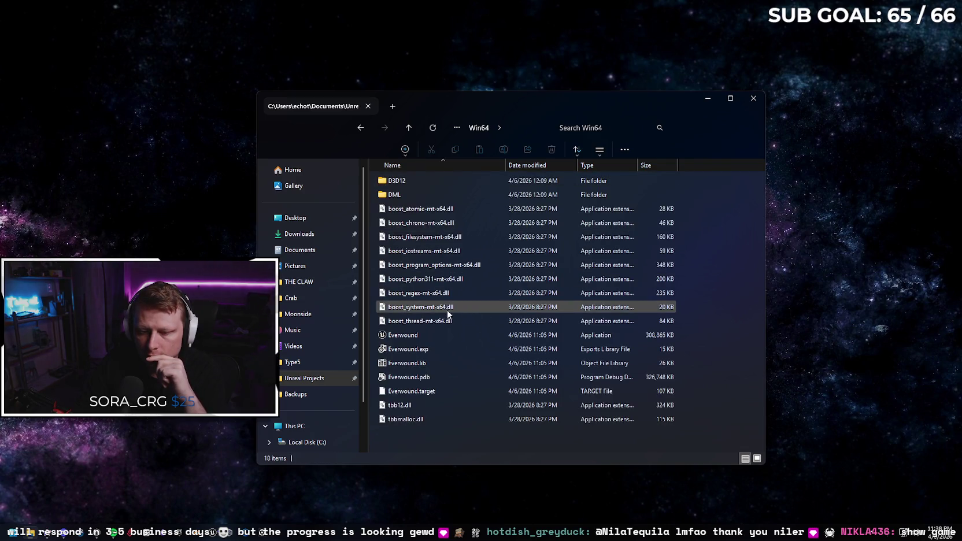
pyautogui.moveTo(457, 338)
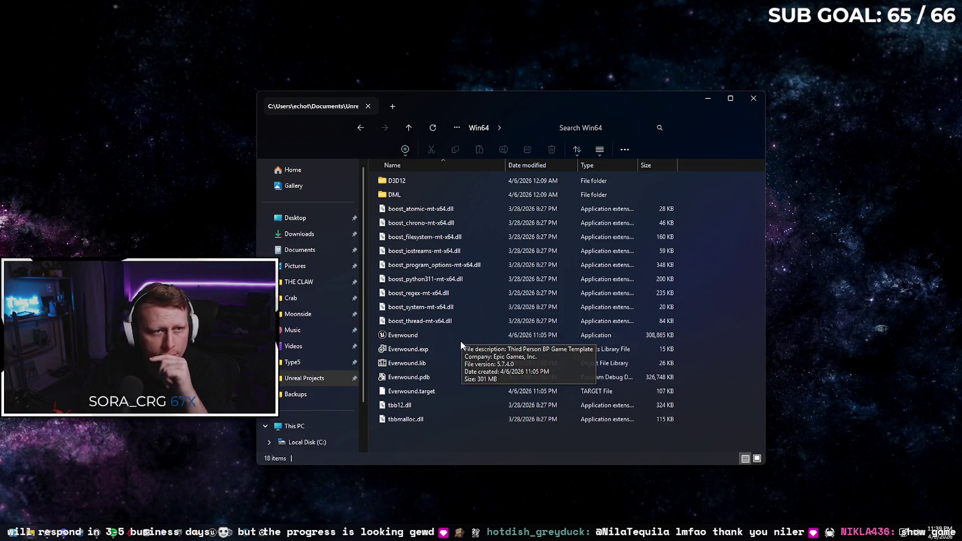
pyautogui.hotkey('alt', 'Left')
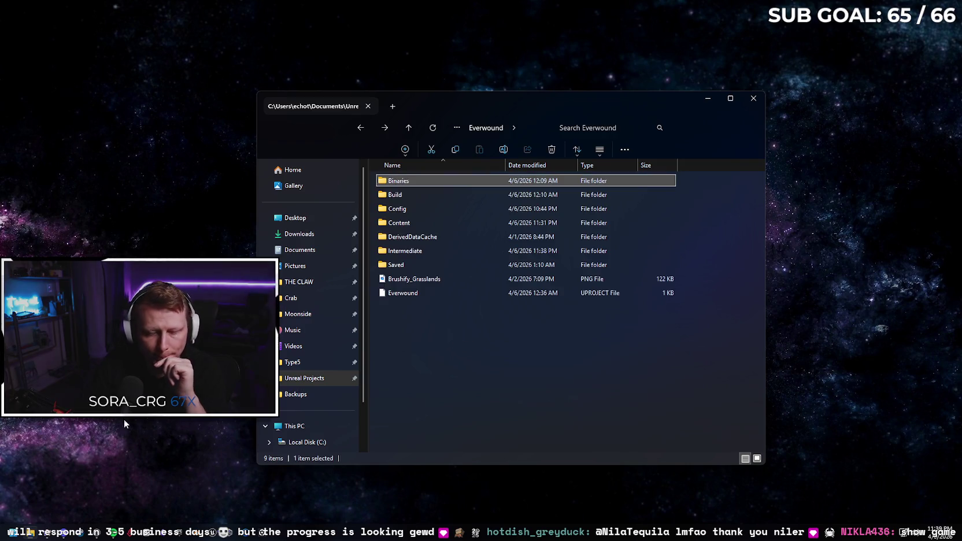
# Step: Delete the Saved, Intermediate and Binaries folders from Everwound and close File Explorer
pyautogui.hotkey('alt', 'Tab')
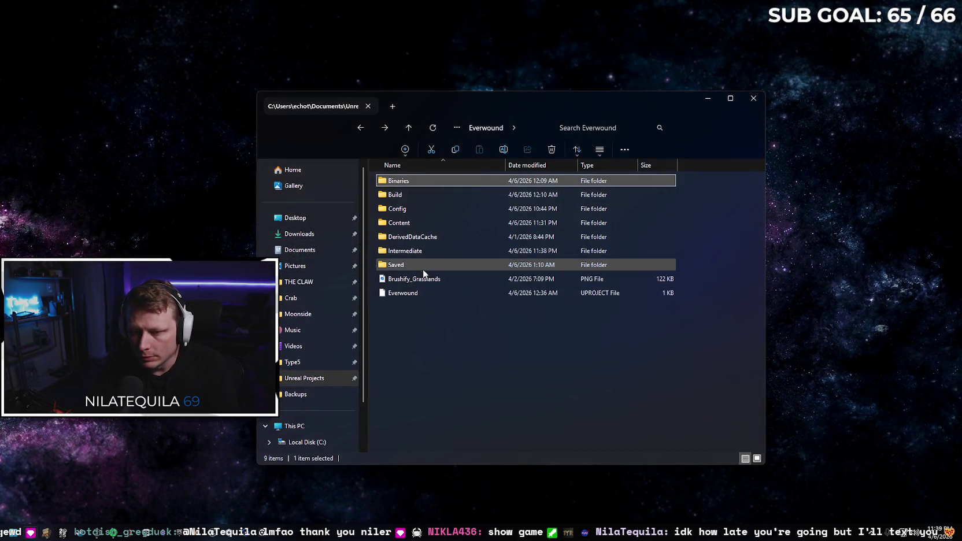
pyautogui.click(423, 267)
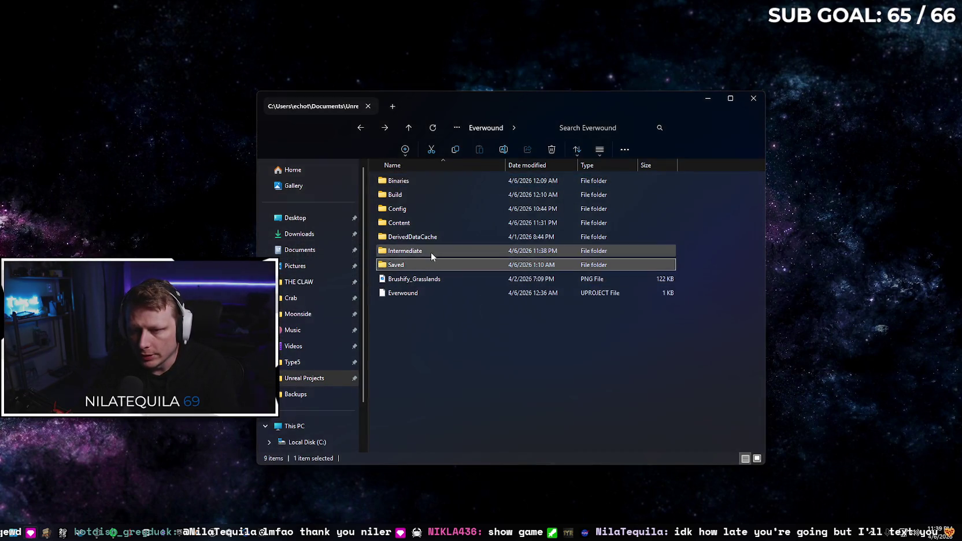
pyautogui.keyDown('ctrl'); pyautogui.click(430, 252); pyautogui.keyUp('ctrl')
pyautogui.keyDown('ctrl'); pyautogui.click(436, 182); pyautogui.keyUp('ctrl')
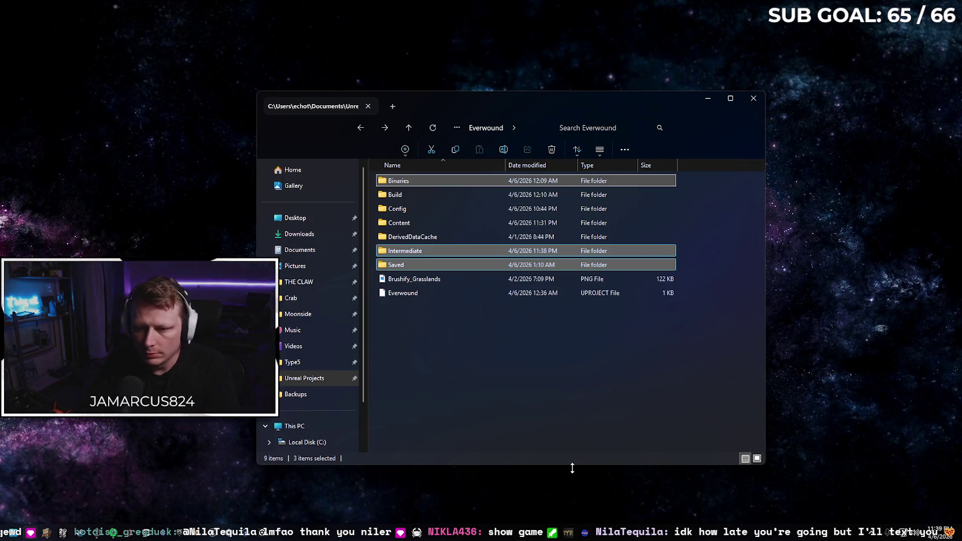
pyautogui.press('Delete')
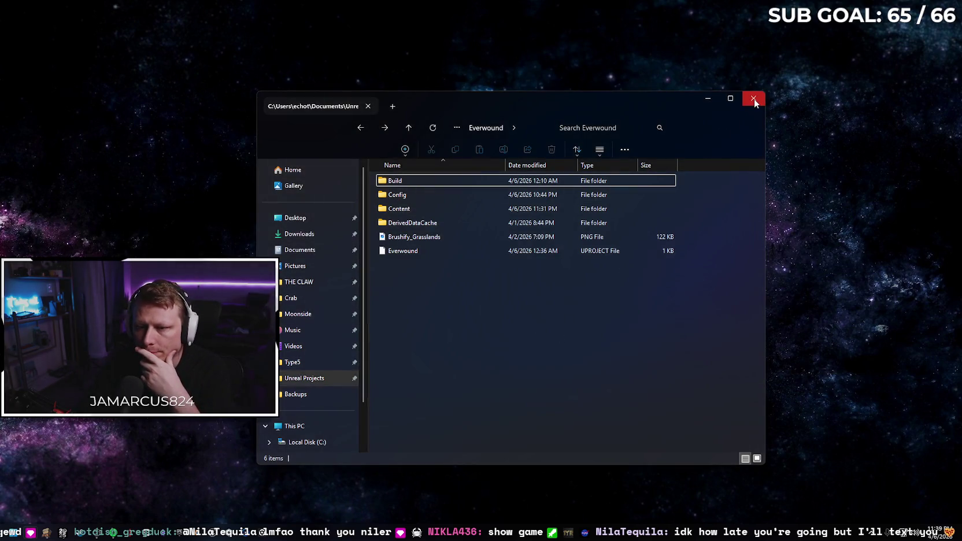
pyautogui.click(753, 98)
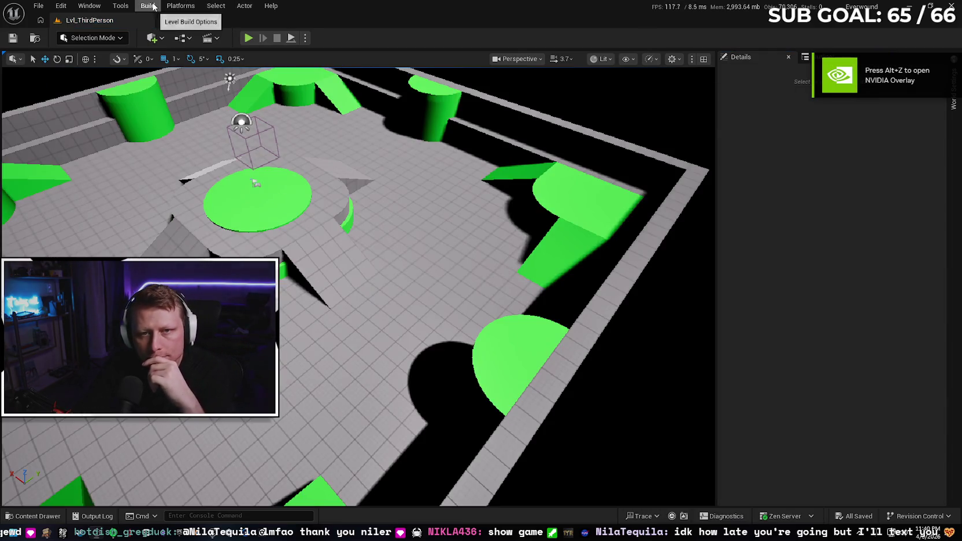
# Step: Review Packaging Settings to confirm Build Configuration is Shipping, then minimize Project Settings
pyautogui.click(152, 6)
pyautogui.moveTo(181, 6)
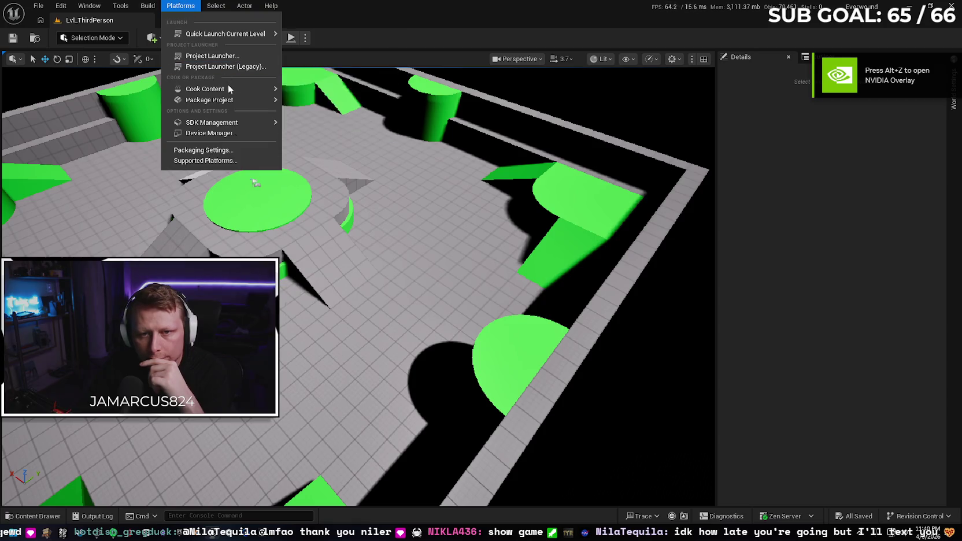
pyautogui.moveTo(230, 99)
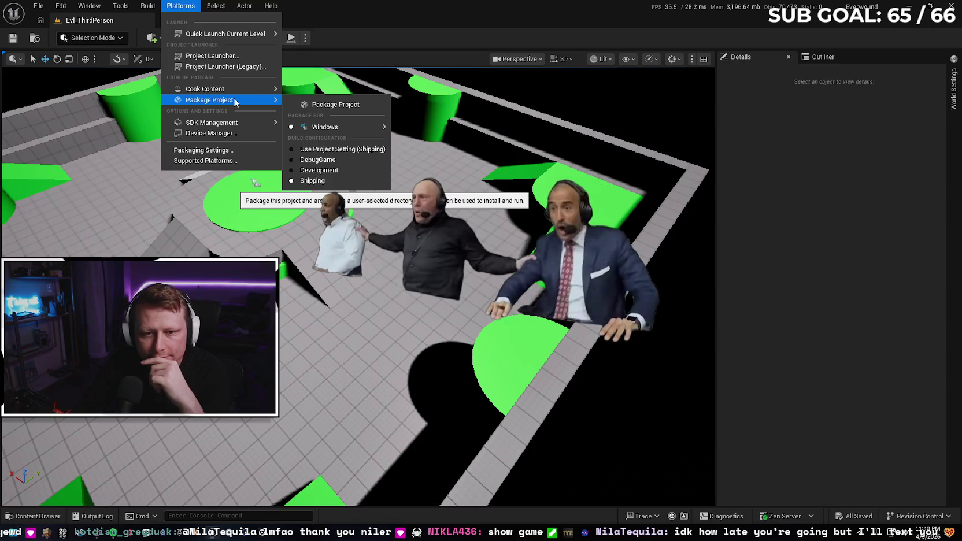
pyautogui.click(203, 150)
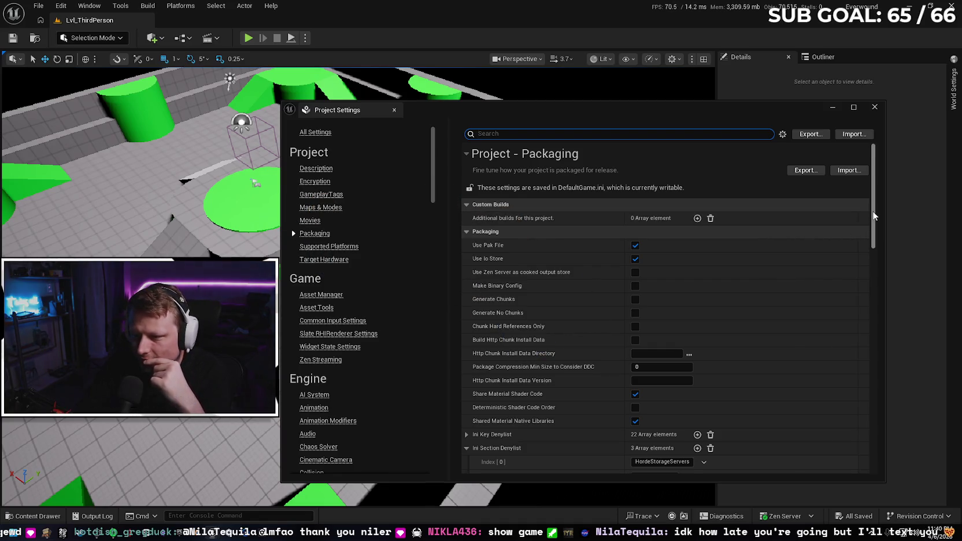
pyautogui.scroll(-3, 871, 215)
pyautogui.moveTo(873, 225); pyautogui.dragTo(884, 471)
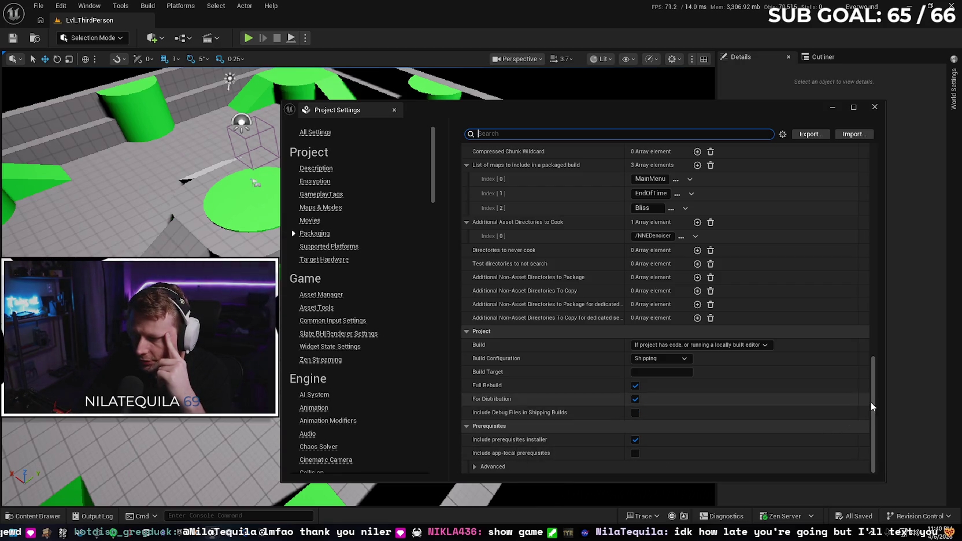
pyautogui.moveTo(870, 404); pyautogui.dragTo(869, 191)
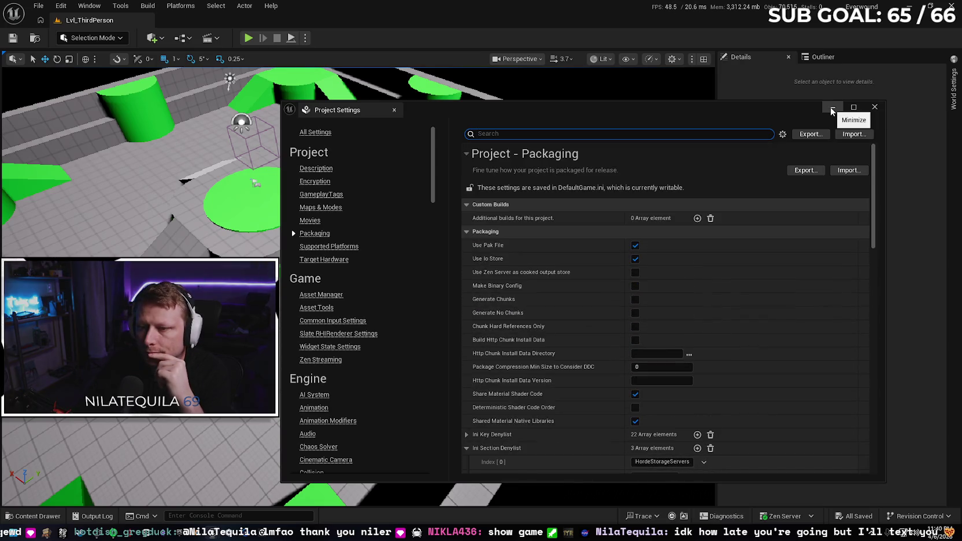
pyautogui.click(833, 108)
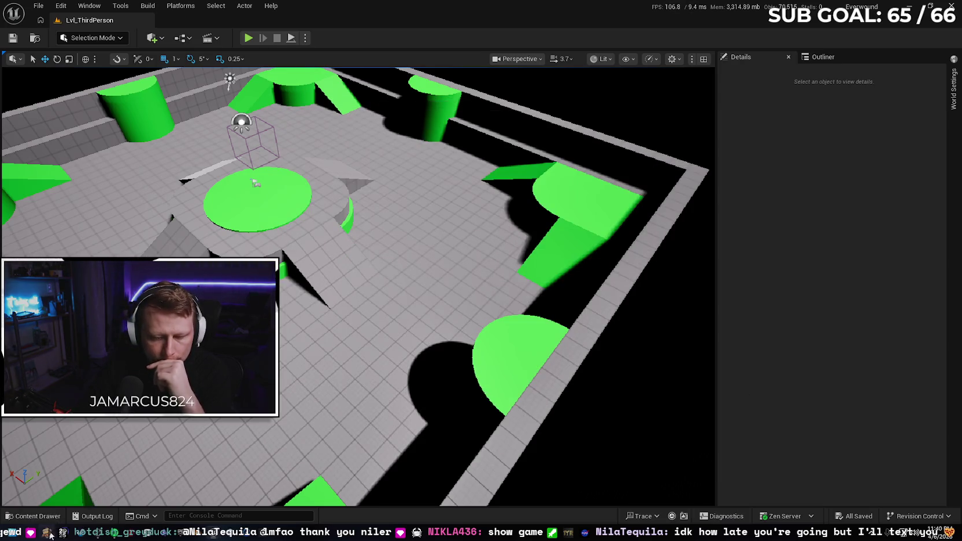
# Step: Open the Supported Platforms settings from the Platforms menu, then close them
pyautogui.click(50, 536)
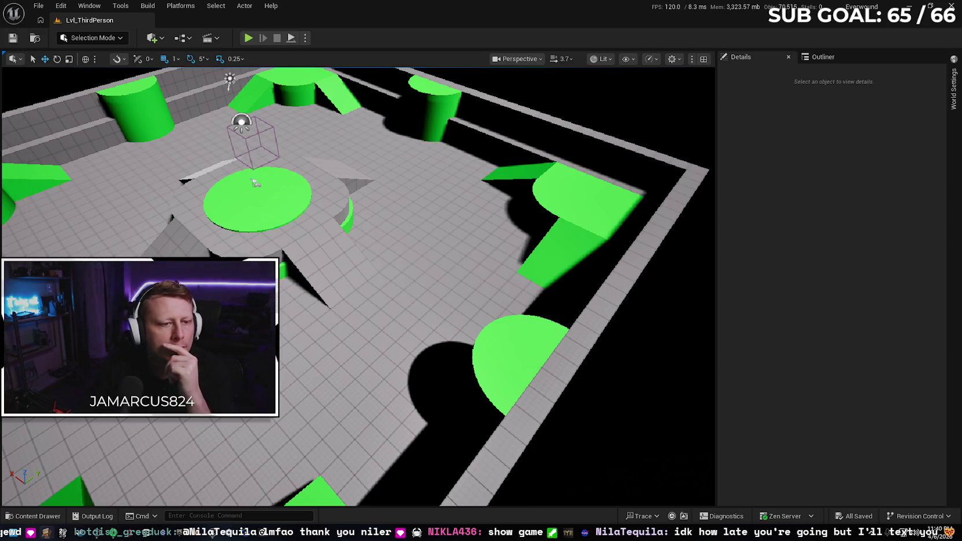
pyautogui.click(180, 6)
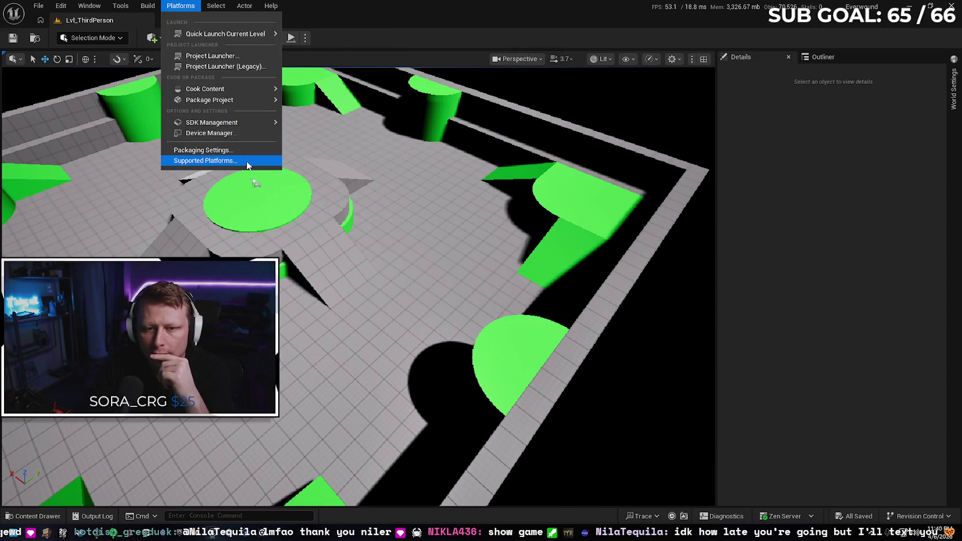
pyautogui.click(247, 160)
pyautogui.click(874, 106)
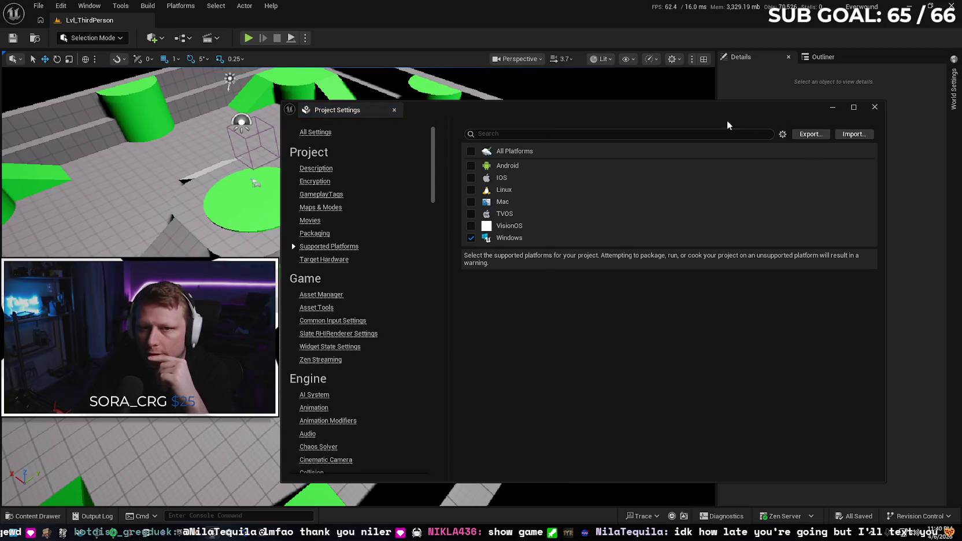
# Step: Dismiss the Platforms menu and close the package destination picker without choosing a folder
pyautogui.click(180, 6)
pyautogui.moveTo(237, 119)
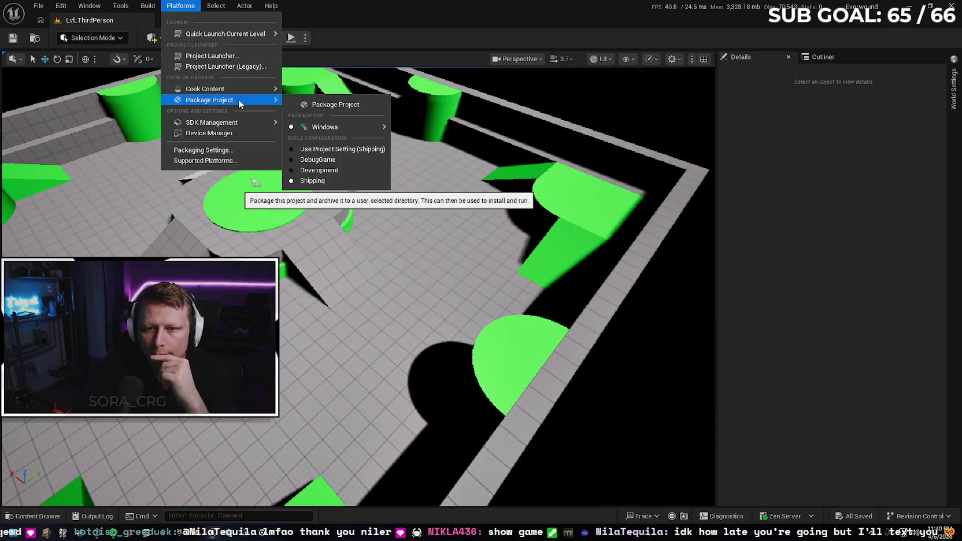
pyautogui.click(532, 298)
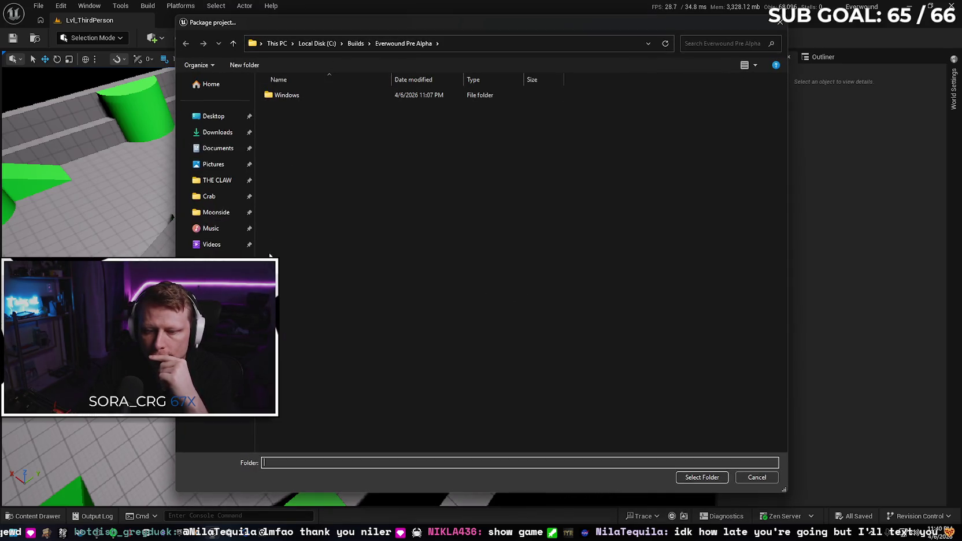
pyautogui.click(779, 22)
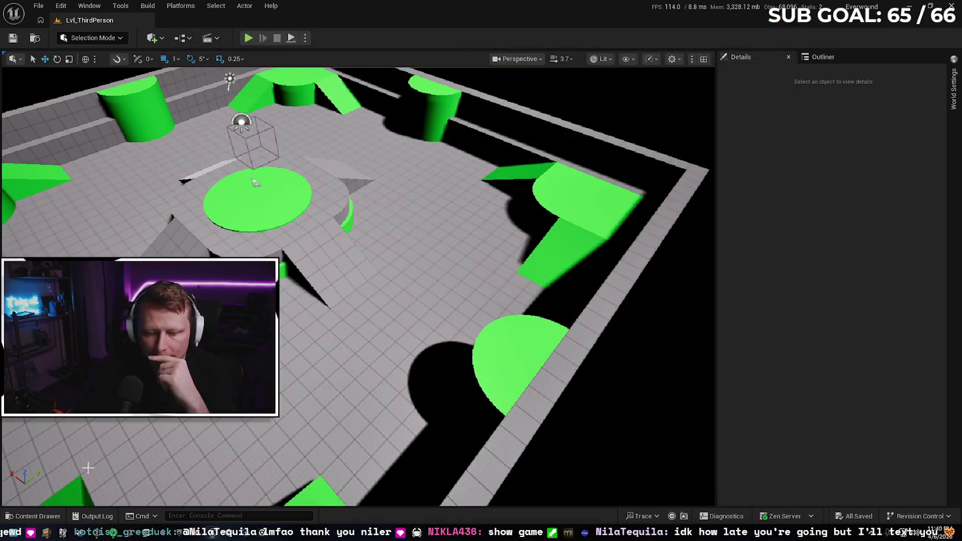
# Step: In File Explorer, permanently delete the Everwound Pre Alpha folder from C:\Builds
pyautogui.click(28, 536)
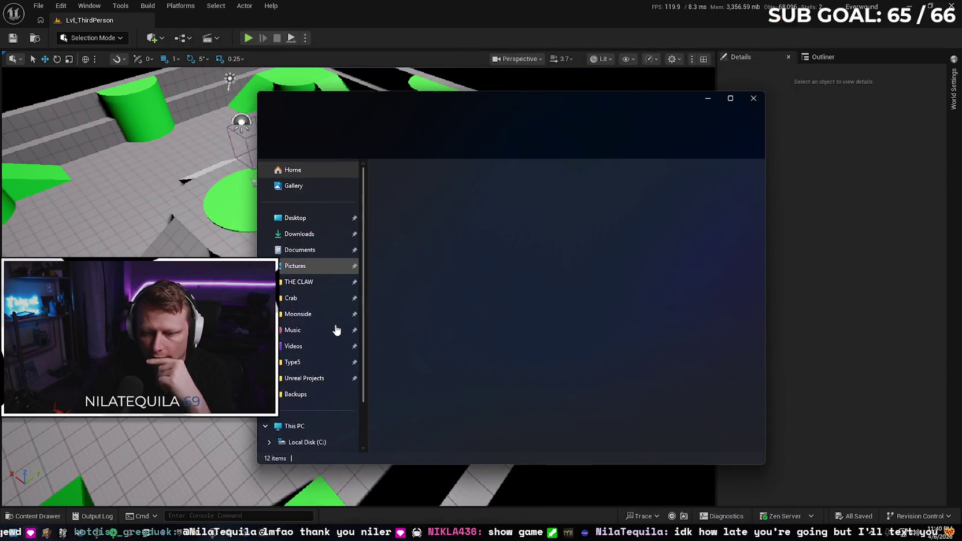
pyautogui.click(305, 377)
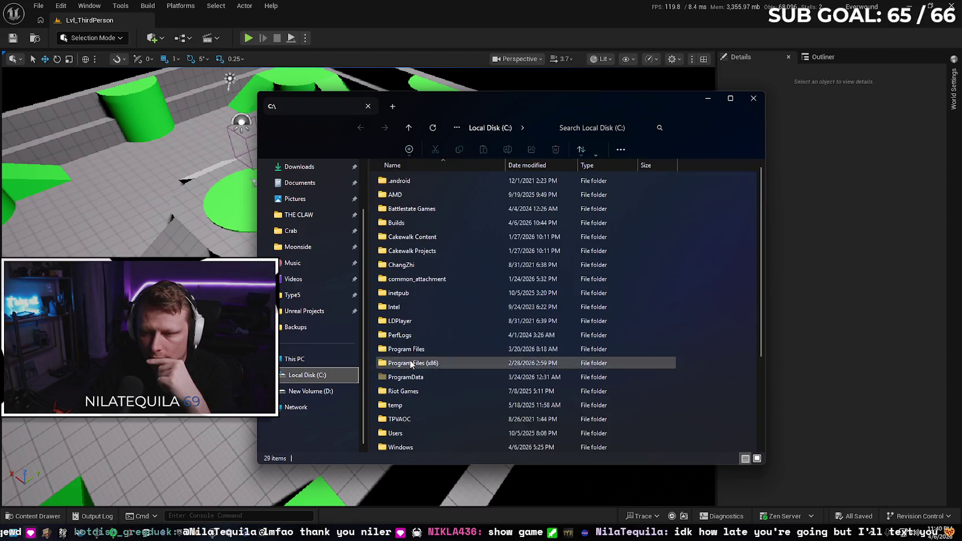
pyautogui.doubleClick(431, 221)
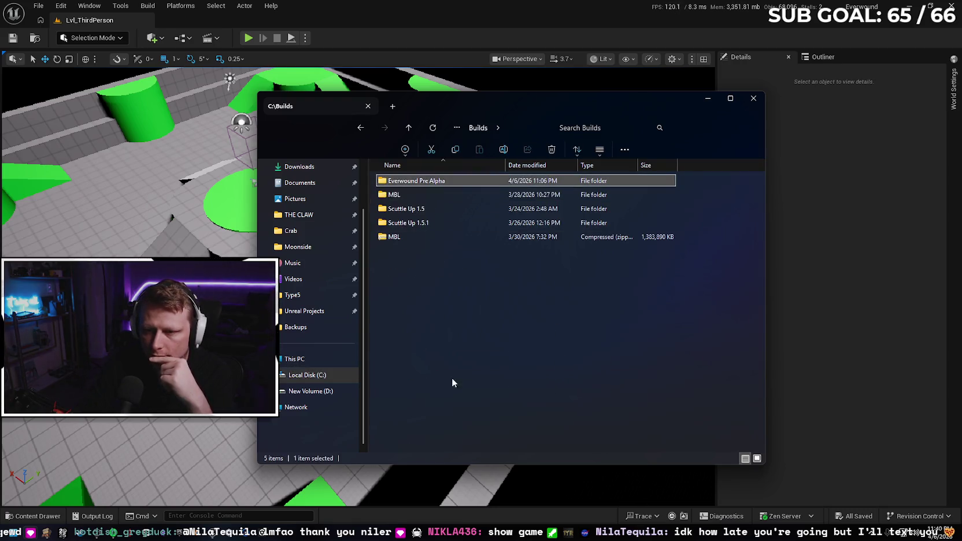
pyautogui.hotkey('shift', 'Delete')
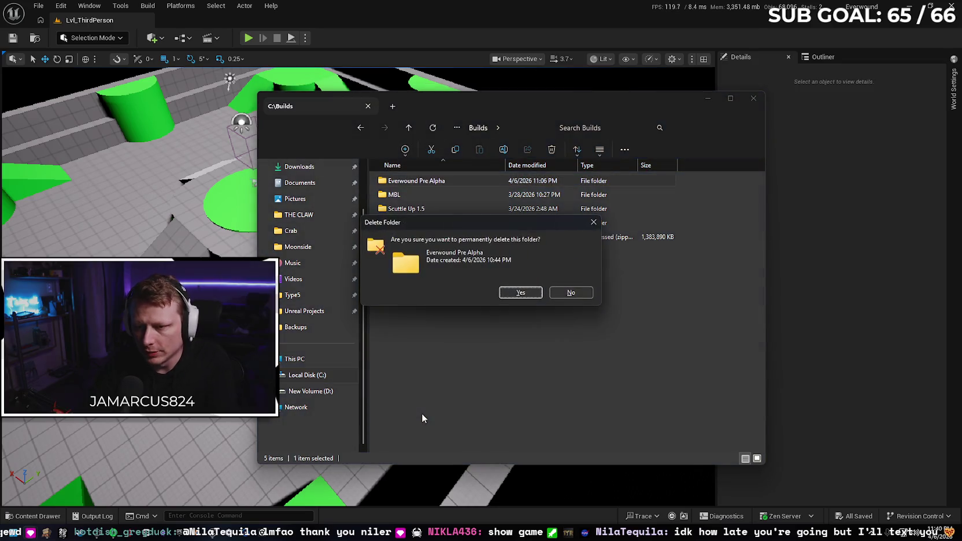
pyautogui.press('Return')
# Step: Create a new folder named 'AddedFolder' in C:\Builds
pyautogui.rightClick(424, 270)
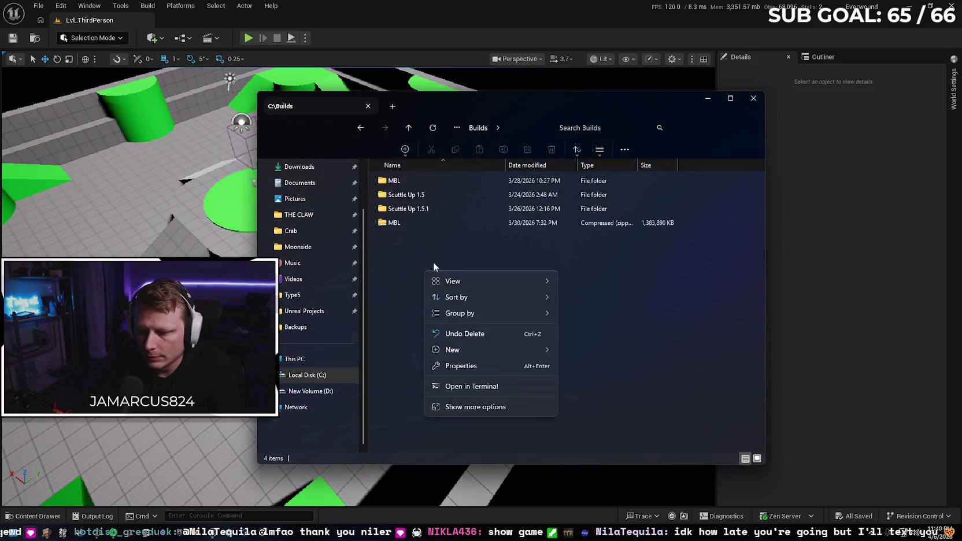
pyautogui.click(407, 310)
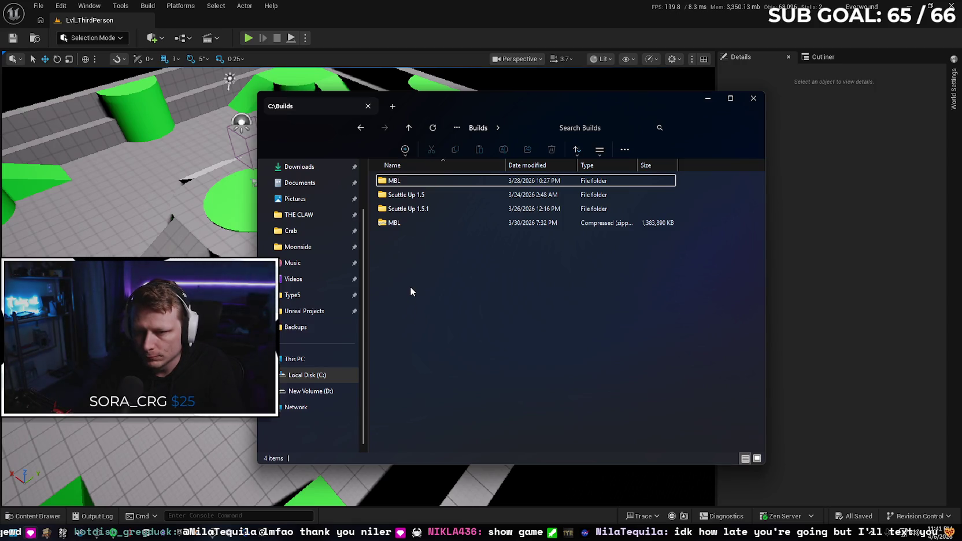
pyautogui.rightClick(411, 287)
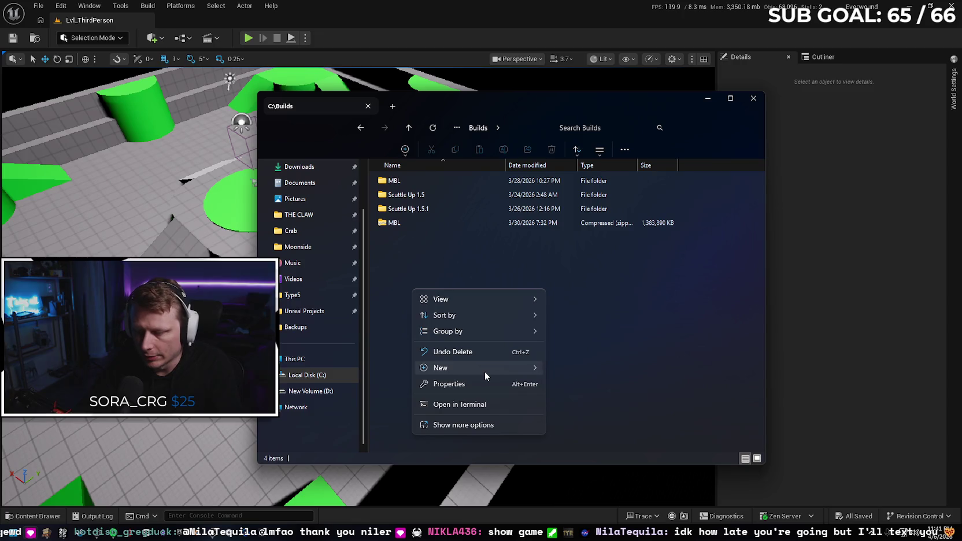
pyautogui.moveTo(484, 372)
pyautogui.click(574, 374)
pyautogui.write('Ad')
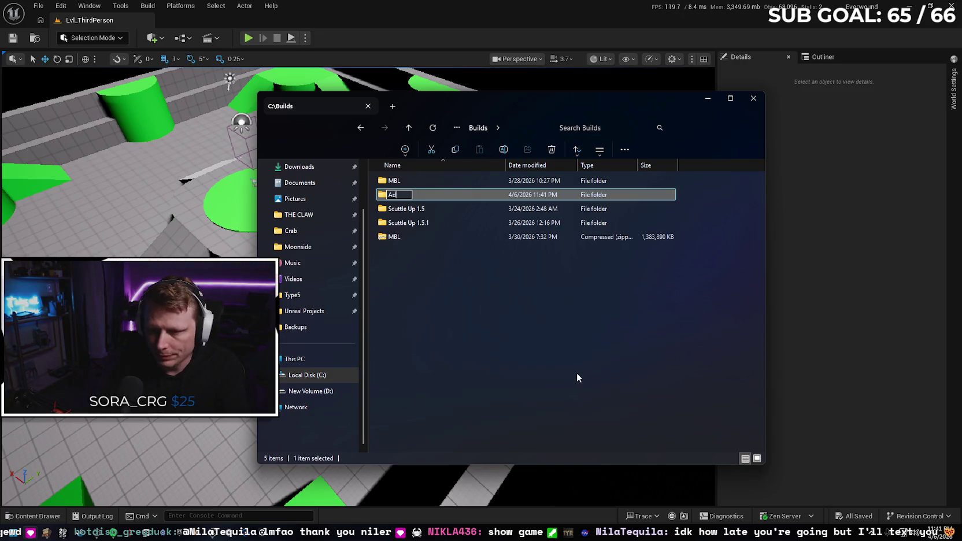
pyautogui.write('dedFolder')
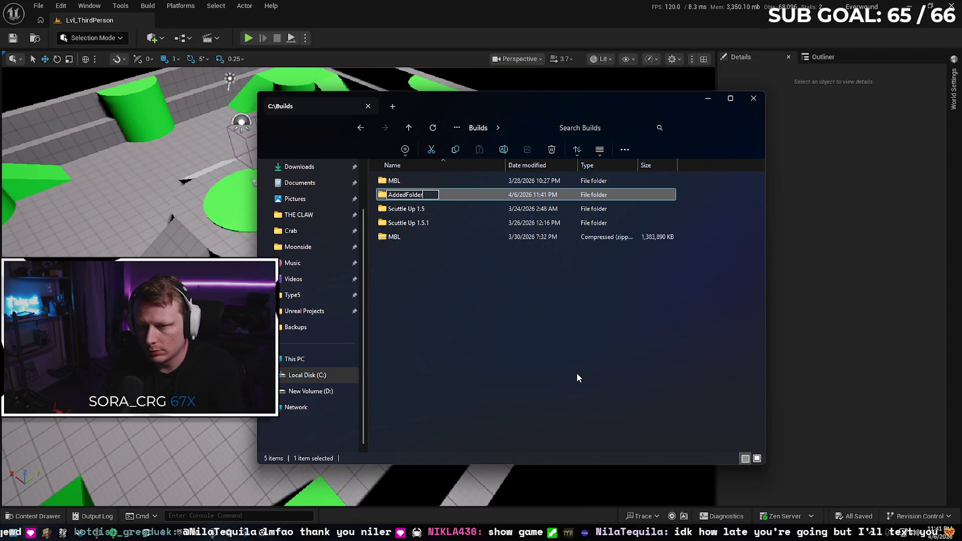
pyautogui.press('Return')
# Step: Inside AddedFolder, create a new subfolder named 'Everwound Pre A'
pyautogui.doubleClick(451, 186)
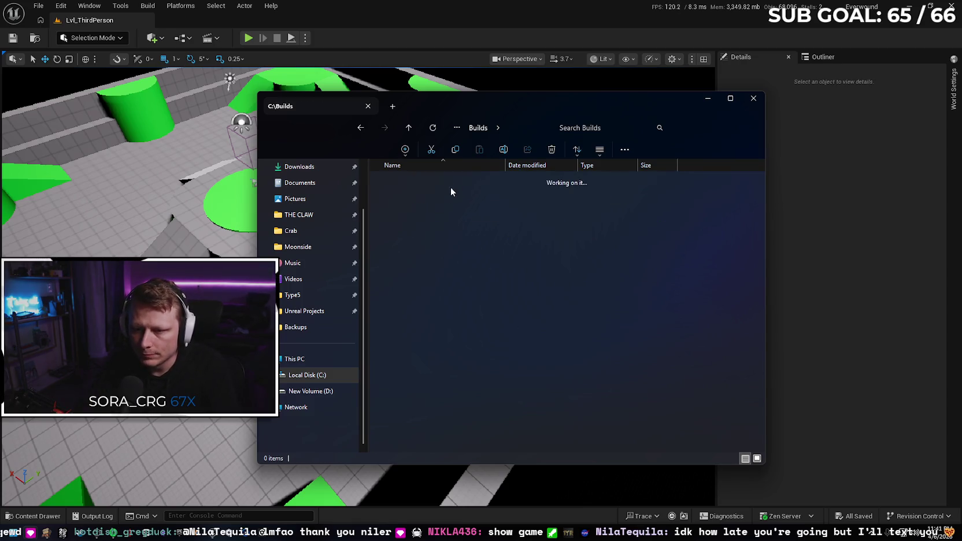
pyautogui.rightClick(453, 255)
pyautogui.moveTo(581, 341)
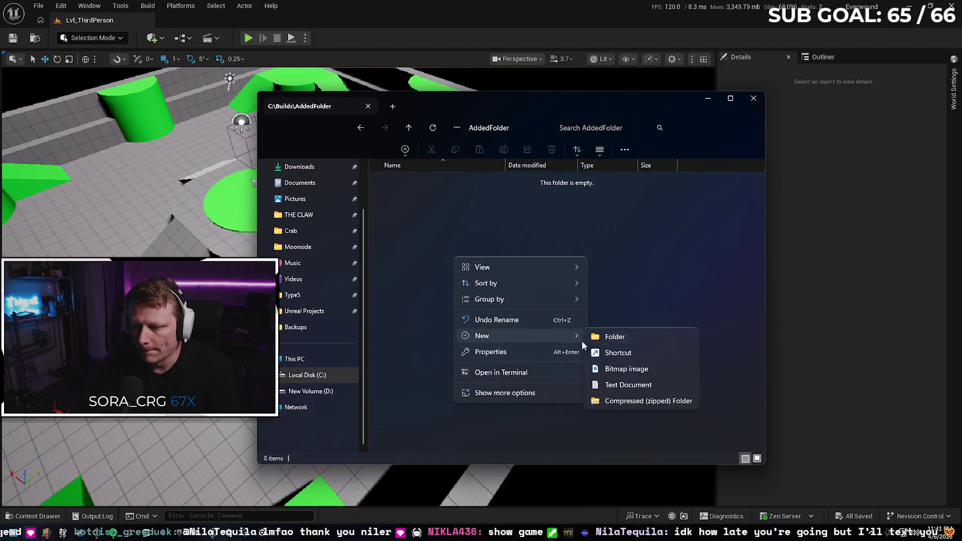
pyautogui.click(641, 338)
pyautogui.write('Everwound P')
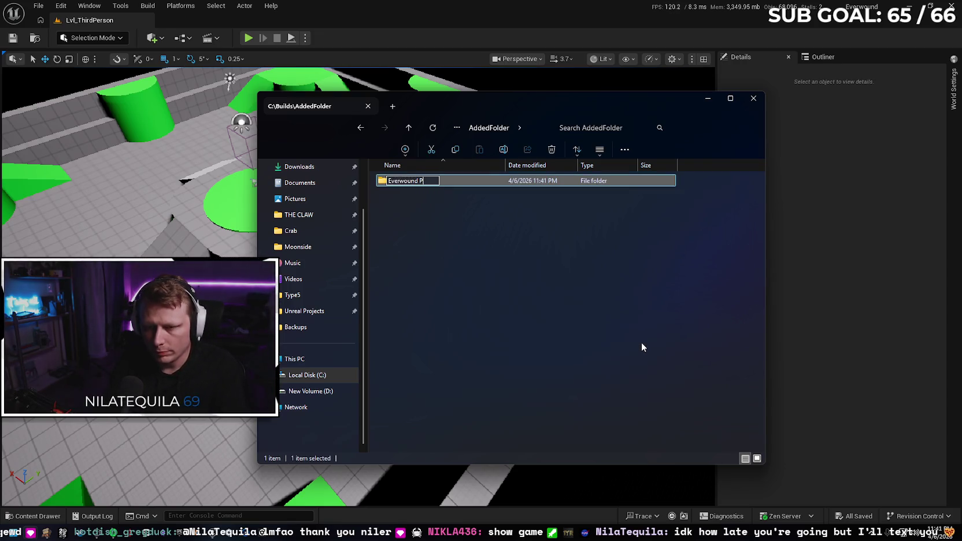
pyautogui.write('re A')
pyautogui.press('Return')
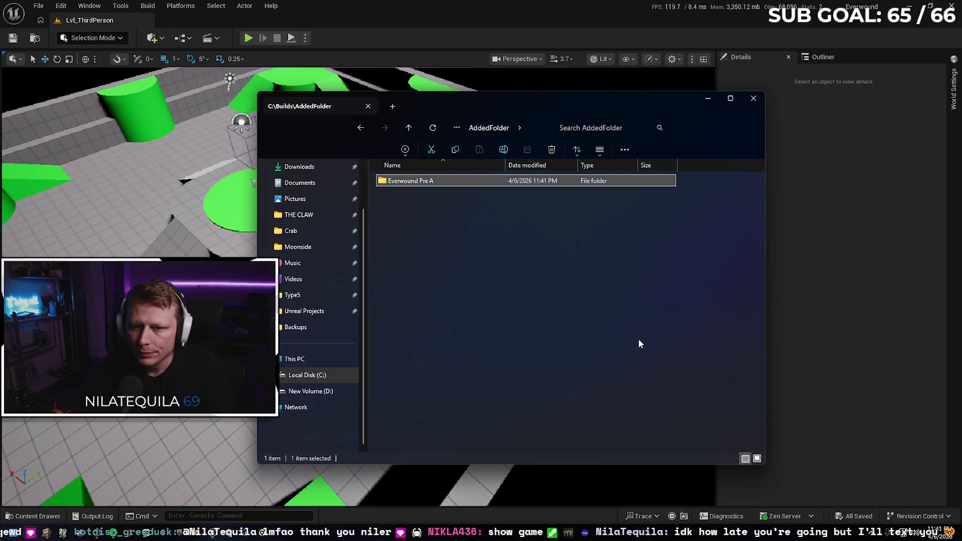
pyautogui.click(383, 270)
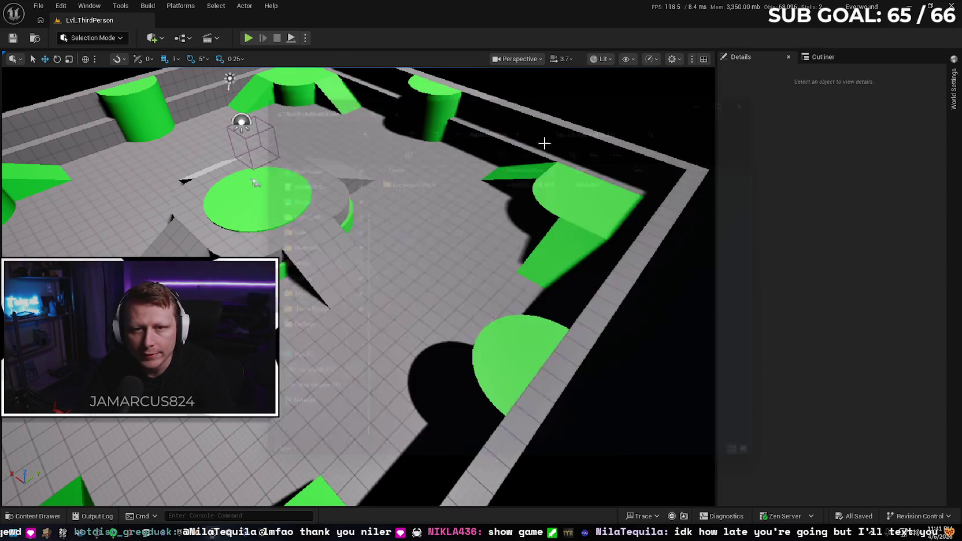
# Step: Close Explorer and start Package Project for Windows from the Platforms menu
pyautogui.click(753, 100)
pyautogui.click(148, 6)
pyautogui.click(180, 5)
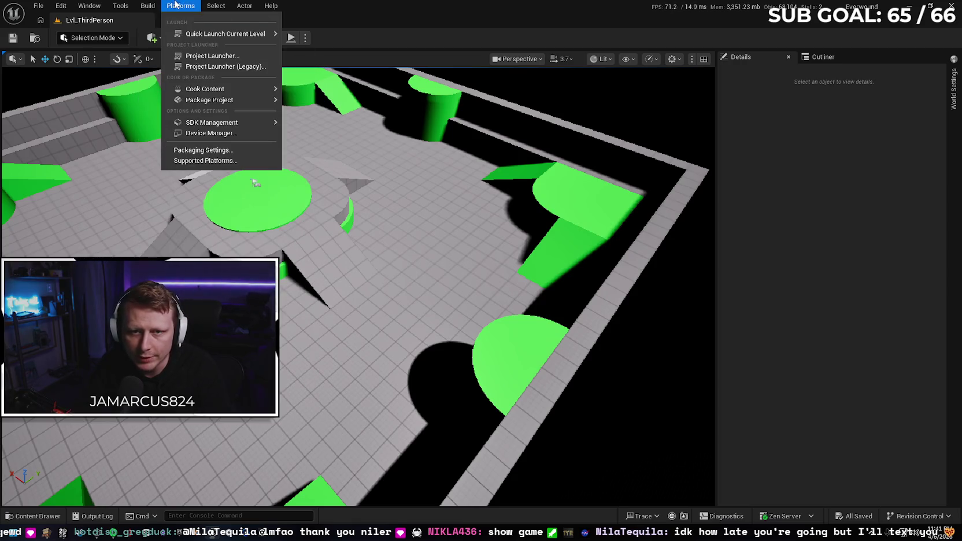
pyautogui.moveTo(244, 101)
pyautogui.click(341, 104)
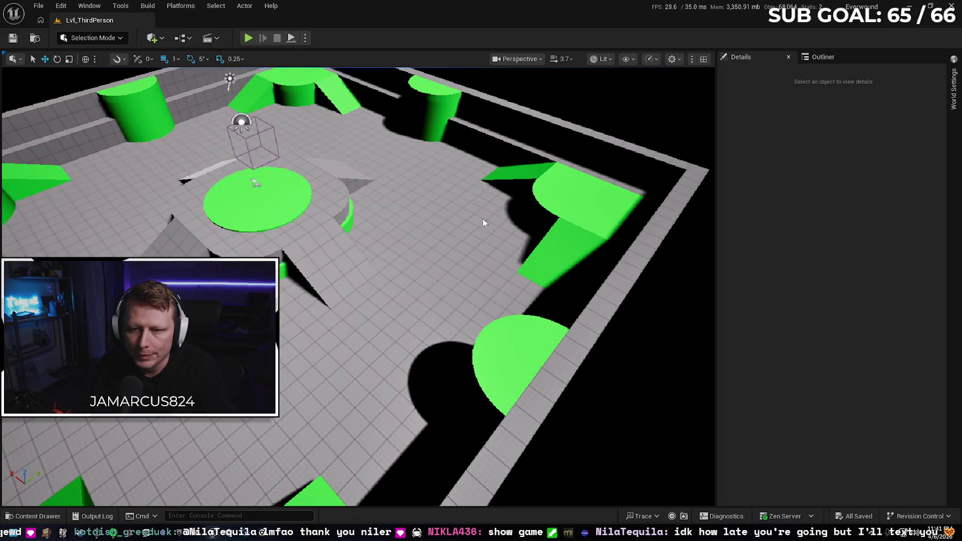
# Step: Package into C:\Builds\AddedFolder\Everwound Pre A as the destination folder
pyautogui.click(219, 292)
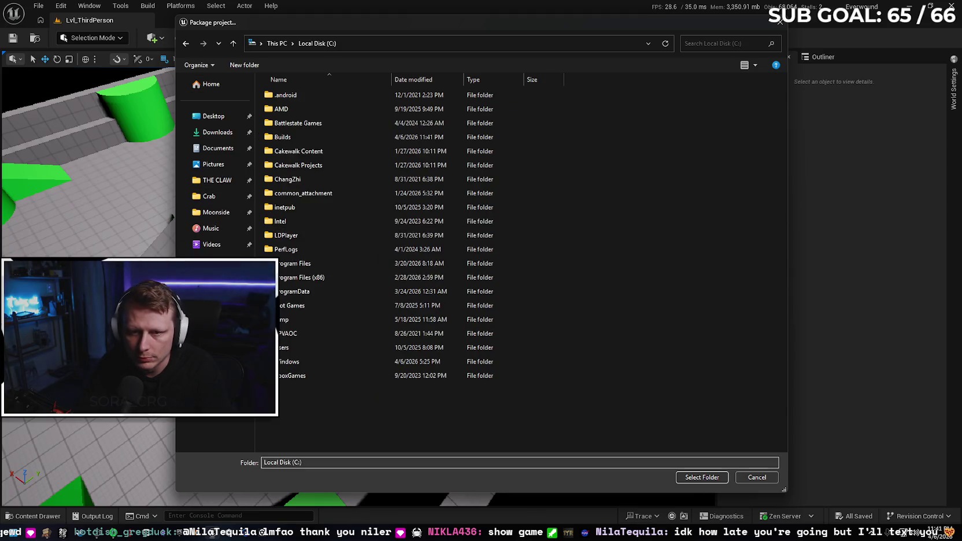
pyautogui.click(311, 138)
pyautogui.doubleClick(311, 139)
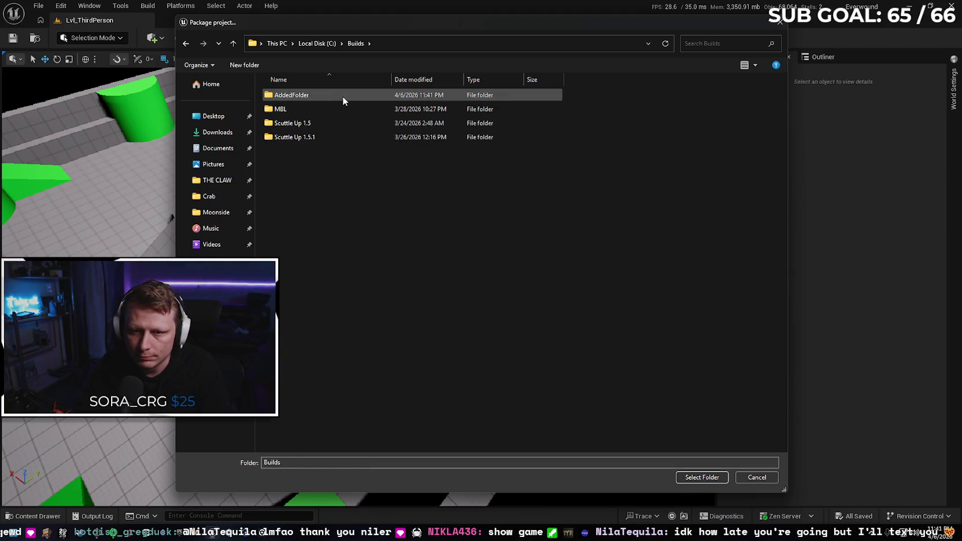
pyautogui.doubleClick(342, 96)
pyautogui.click(333, 95)
pyautogui.click(701, 477)
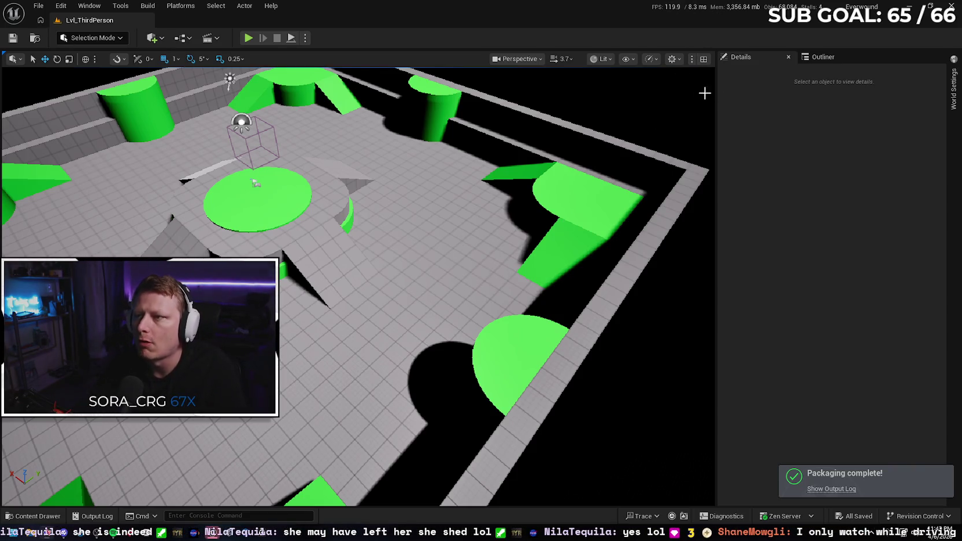
# Step: After packaging completes, dismiss the Edit menu and open File Explorer
pyautogui.click(61, 6)
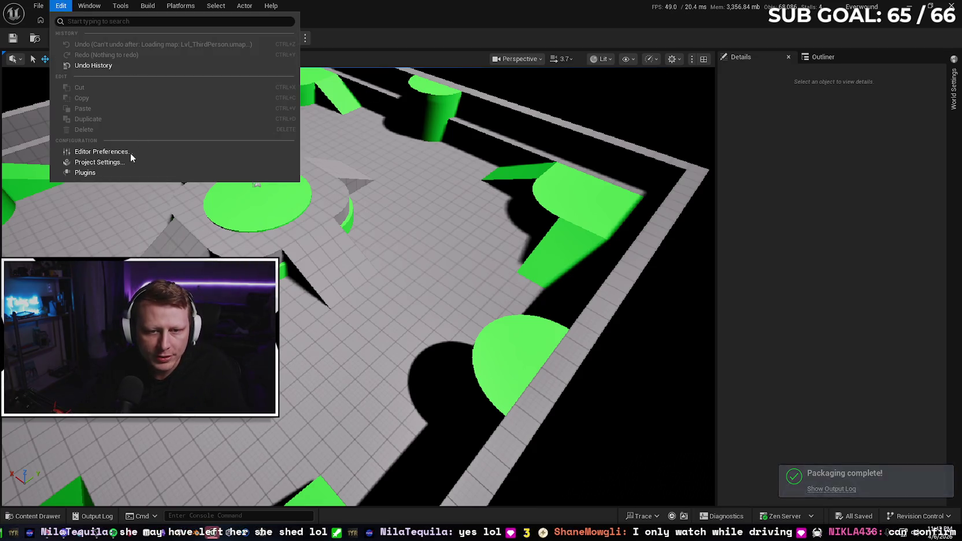
pyautogui.click(849, 3)
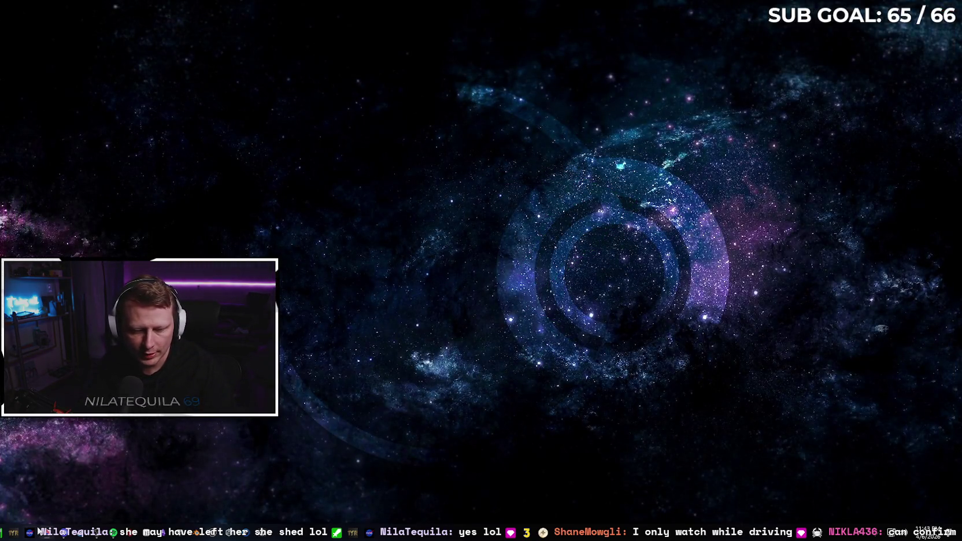
pyautogui.press('super+e')
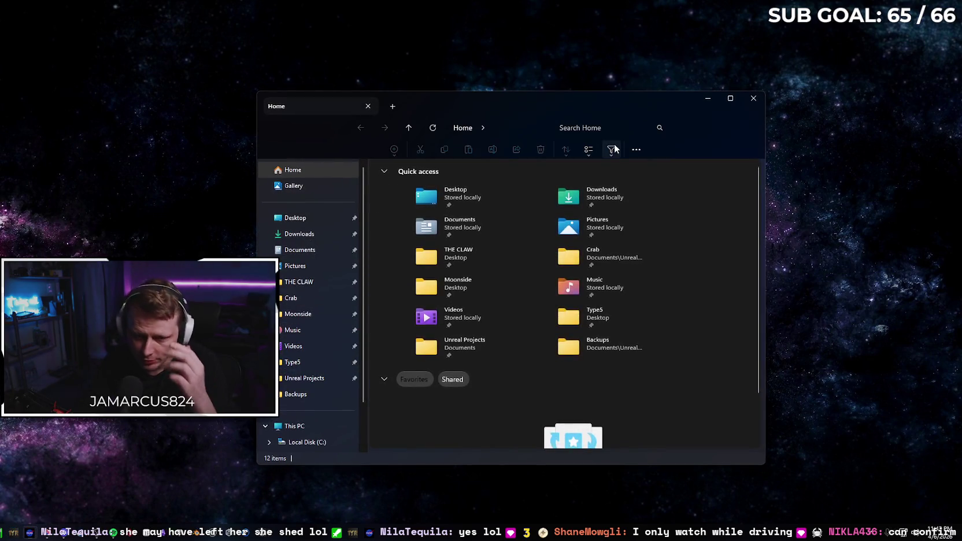
# Step: Browse to C:\Builds\AddedFolder\Everwound Pre A\Windows and launch Everwound.exe
pyautogui.scroll(-2, 324, 386)
pyautogui.click(316, 375)
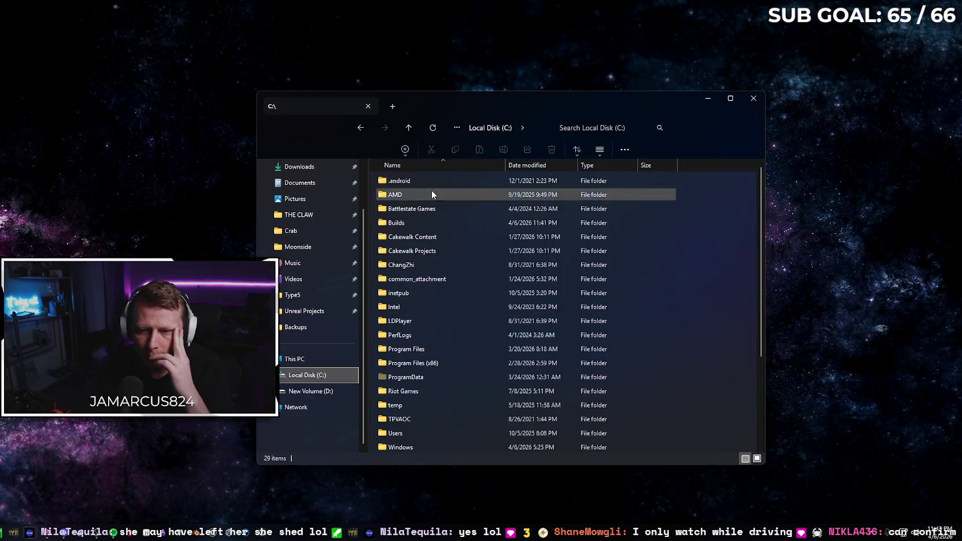
pyautogui.doubleClick(430, 222)
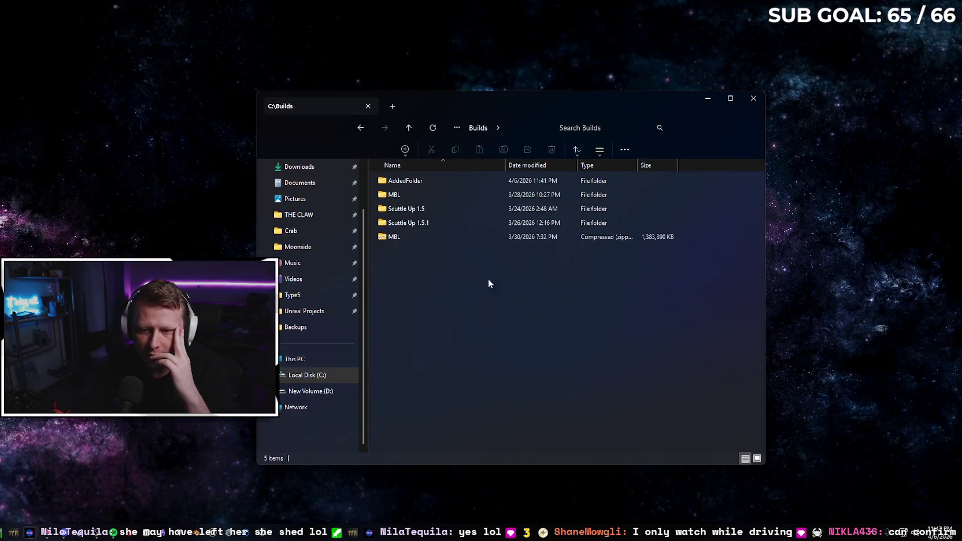
pyautogui.doubleClick(444, 181)
pyautogui.doubleClick(453, 180)
pyautogui.doubleClick(440, 181)
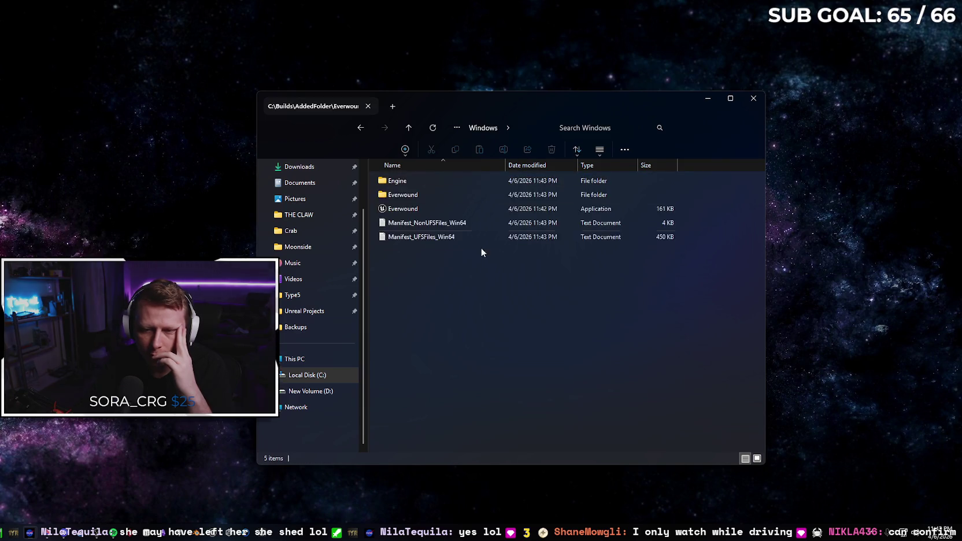
pyautogui.doubleClick(450, 208)
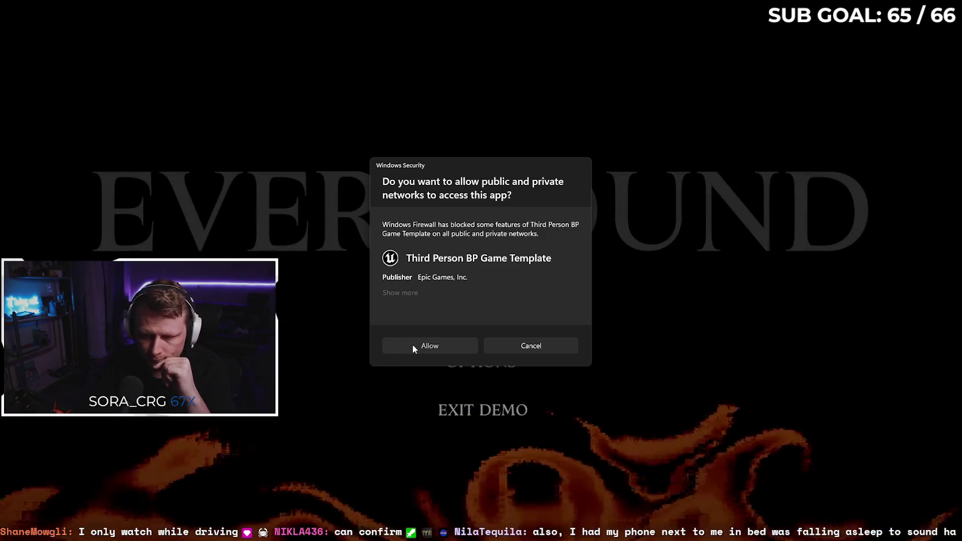
# Step: Allow Everwound network access on the Windows Security firewall prompt
pyautogui.click(412, 343)
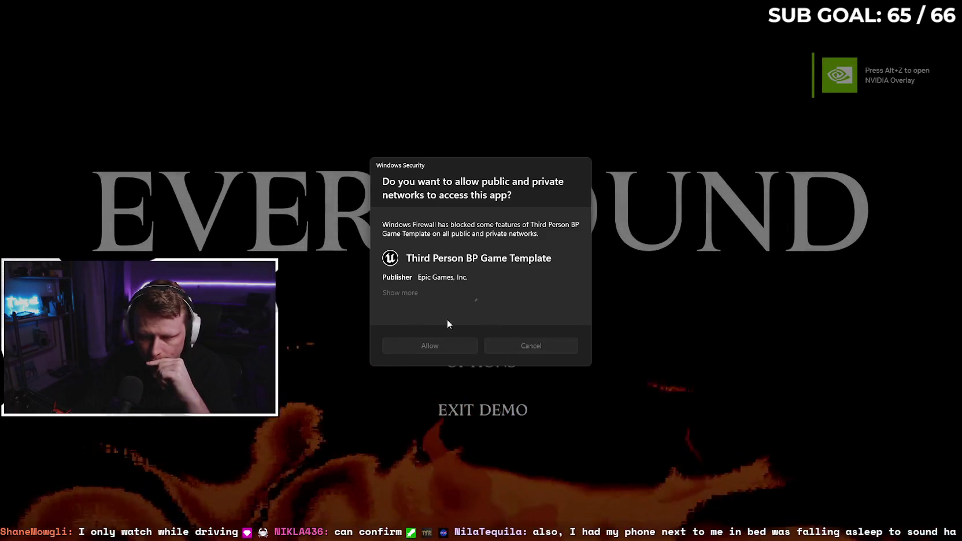